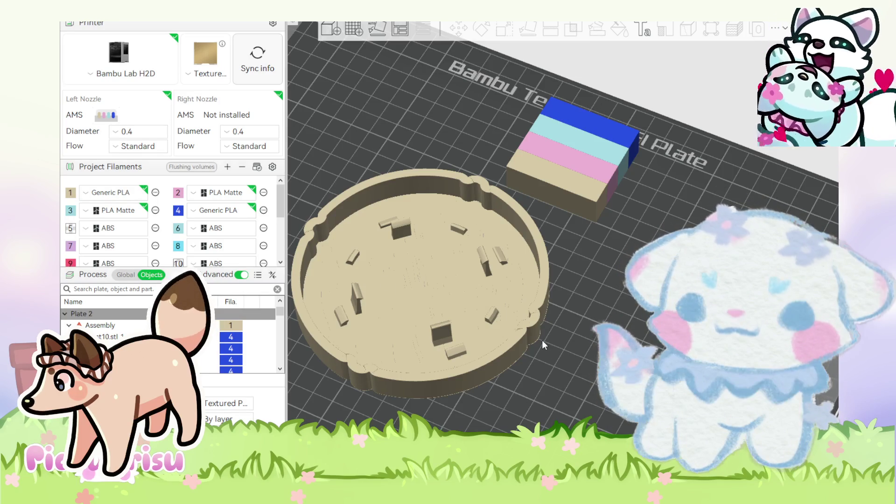
Slice plate 2 (51.06 g, 2h20m estimate) and orbit to a low side view of the lid.
key("ctrl+r")
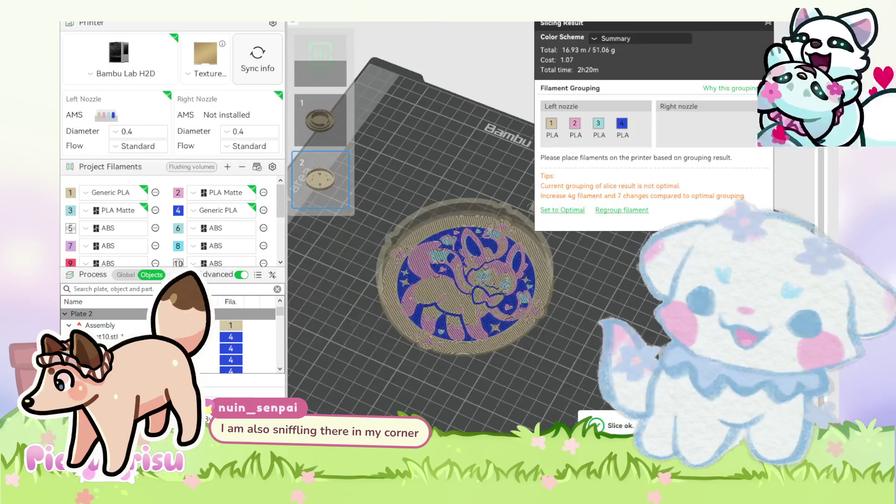
mouse_move(602, 411)
left_mouse_down()
mouse_move(601, 328)
mouse_move(659, 353)
left_mouse_up()
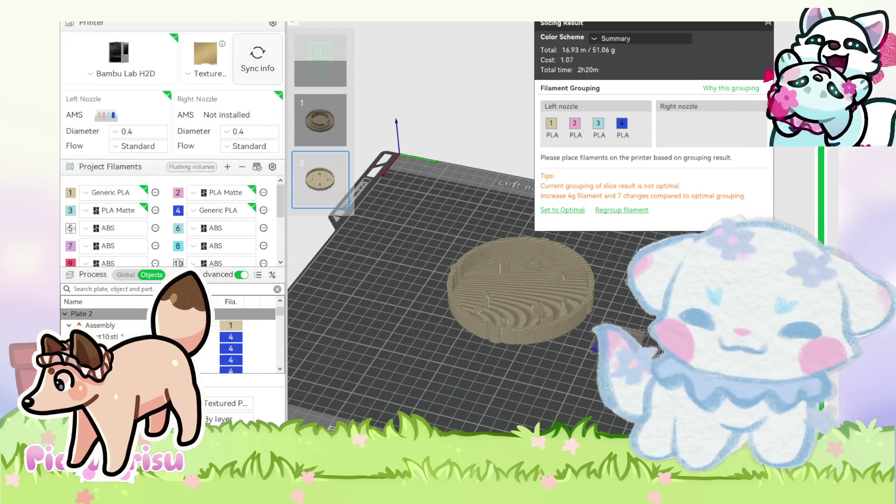
Orbit the sliced lid back to a near top-down view and show the plate's global process settings.
left_click_drag(593, 347, 607, 402)
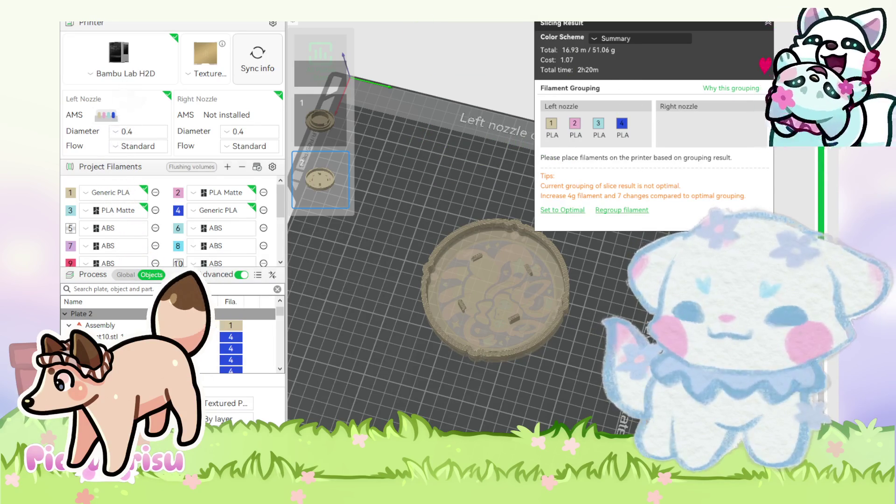
left_click(126, 275)
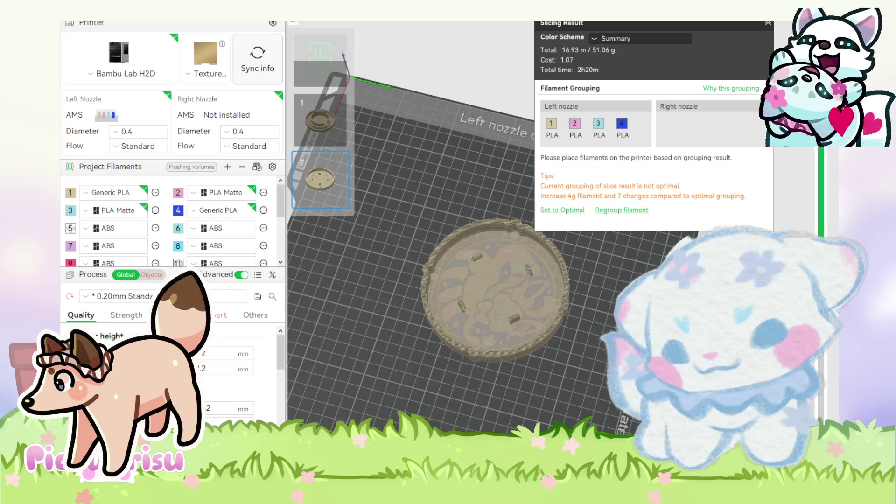
scroll(140, 295, "up", 2)
Re-slice plate 2 at 0.12mm Fine (59.38 g, 4h13m) and orbit to a top-down view.
left_click_drag(663, 219, 683, 211)
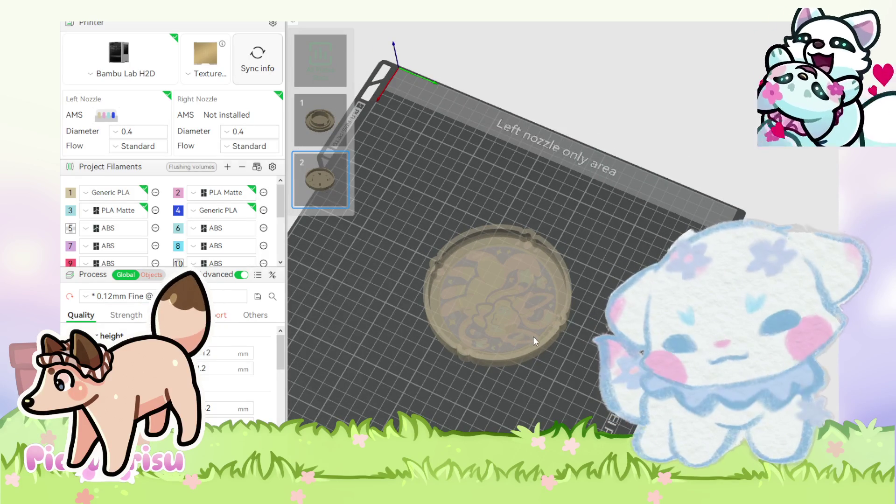
key("ctrl+r")
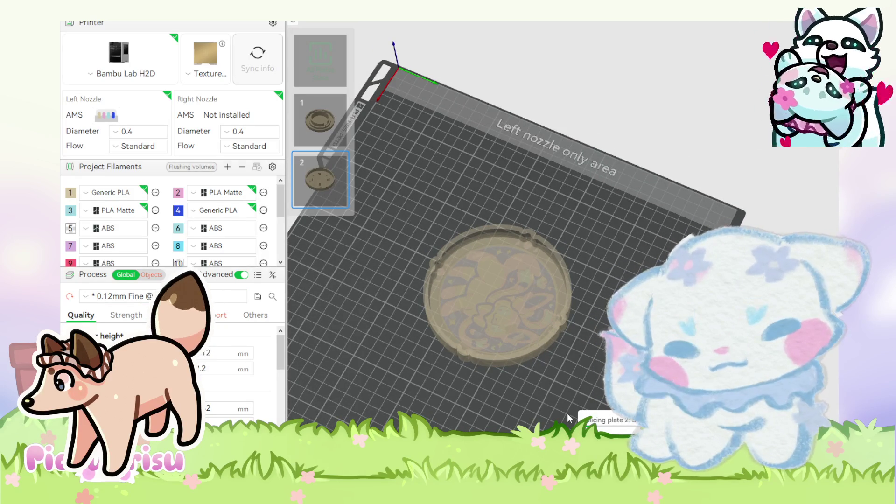
mouse_move(568, 417)
left_mouse_down()
mouse_move(552, 413)
mouse_move(546, 392)
left_mouse_up()
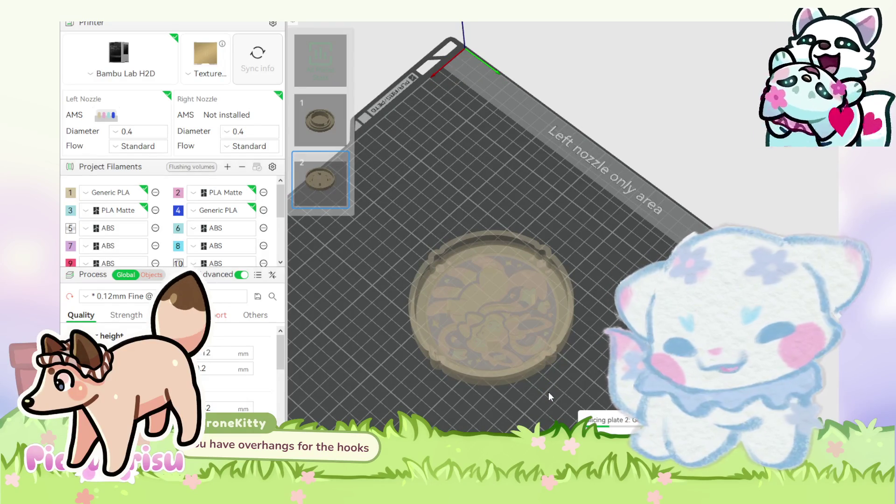
mouse_move(548, 391)
left_mouse_down()
mouse_move(499, 407)
mouse_move(510, 303)
mouse_move(480, 392)
mouse_move(480, 371)
mouse_move(437, 369)
mouse_move(472, 378)
mouse_move(532, 368)
mouse_move(457, 411)
mouse_move(453, 402)
mouse_move(496, 394)
mouse_move(475, 426)
mouse_move(488, 397)
mouse_move(489, 419)
mouse_move(504, 390)
left_mouse_up()
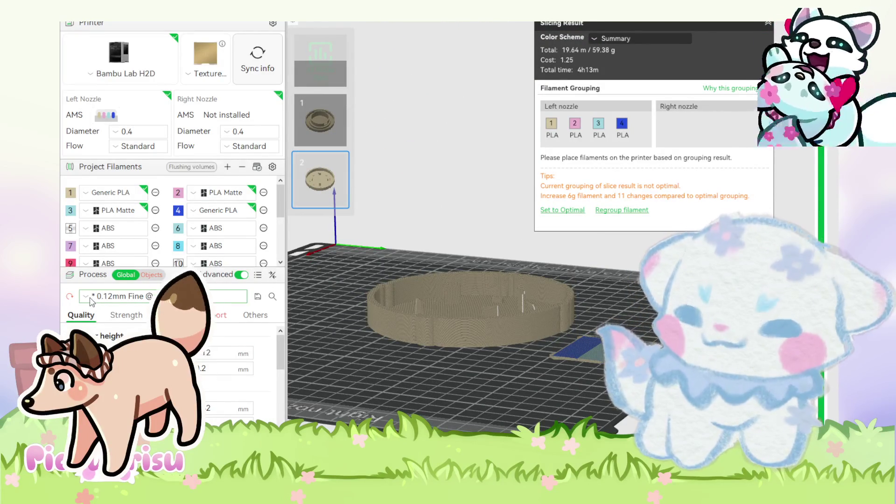
Reset to the elevated default view and slice plate 2 with the 0.16mm Balanced profile.
scroll(121, 296, "up", 2)
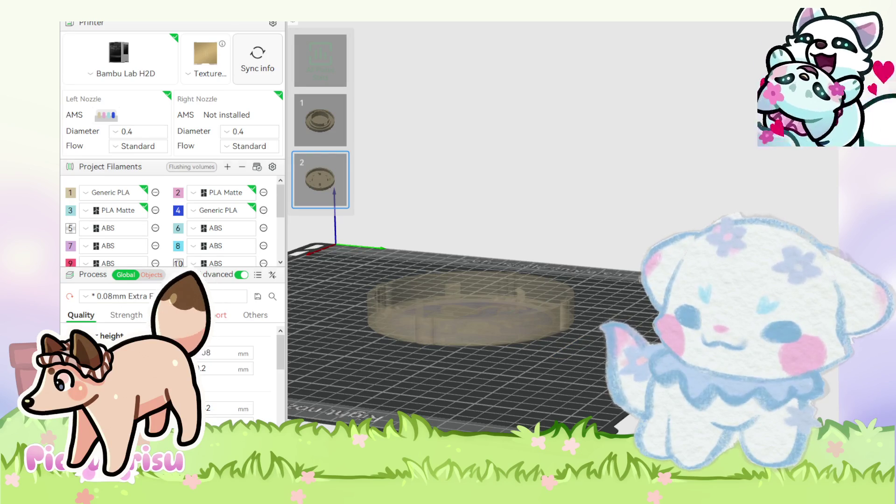
key("0")
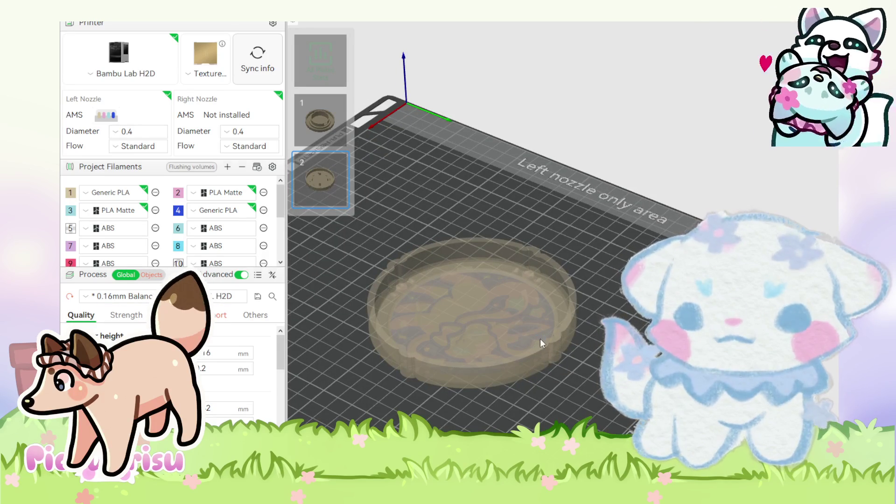
key("ctrl+r")
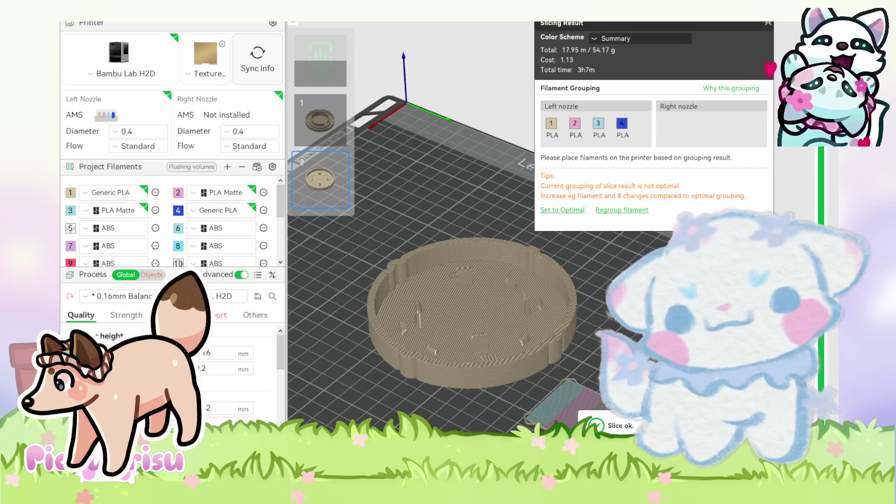
Zoom out of the plate 2 preview sliced at 0.16mm Balanced (3h7m).
scroll(527, 336, "down", 2)
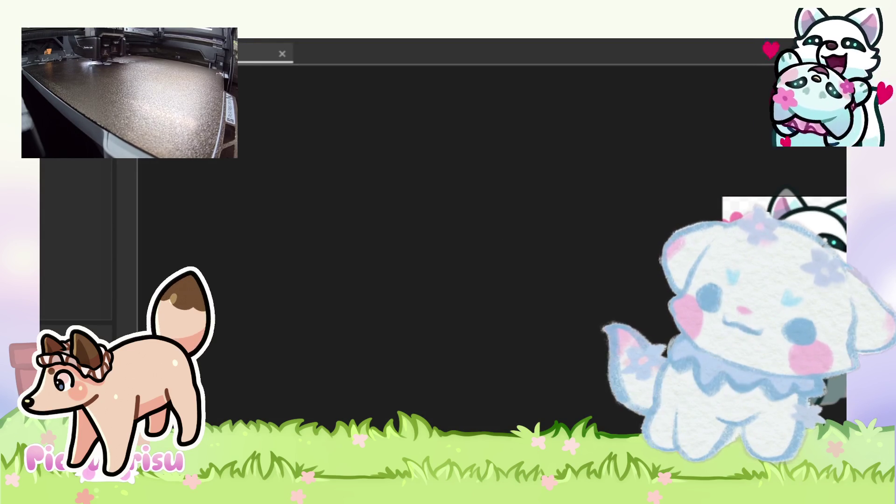
Select the Layer2 art mesh, then switch to the Scene1 animation with its four emote tracks.
left_click(51, 52)
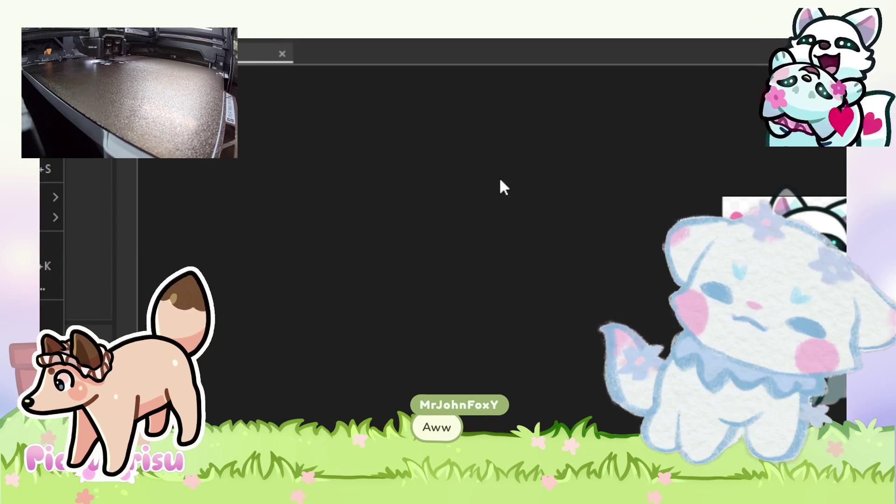
left_click(401, 173)
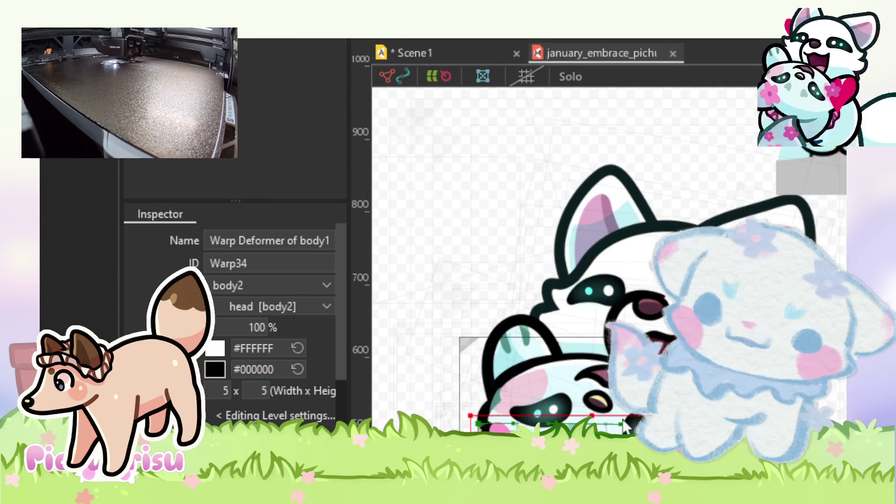
scroll(625, 423, "up", 3)
left_click(447, 417)
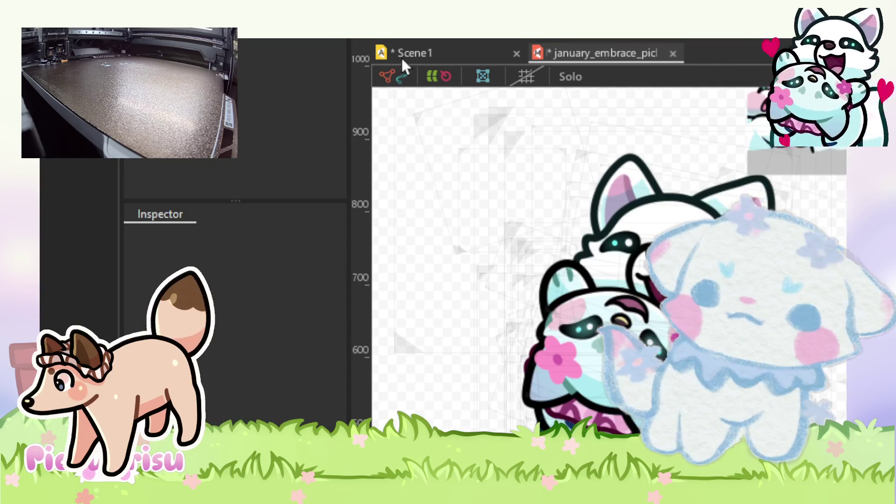
left_click(401, 58)
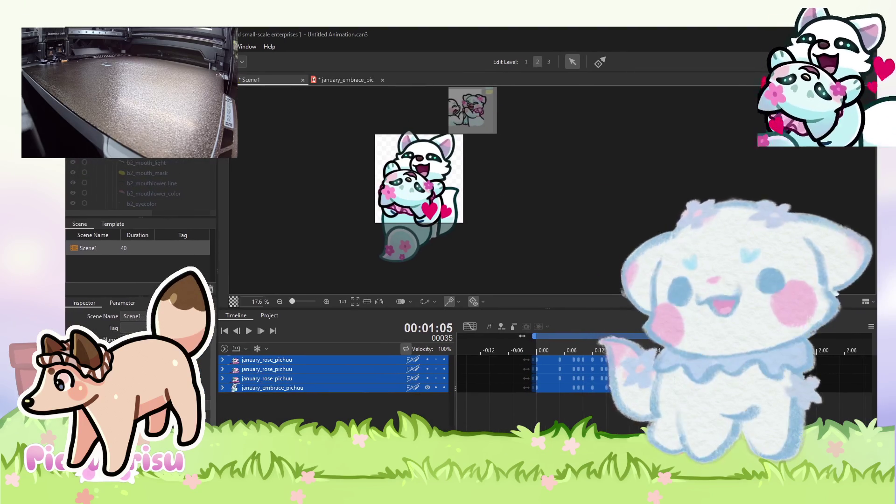
Zoom into the 40-frame Scene1 canvas, then return to the january_embrace_pichuu model.
scroll(420, 186, "up", 2)
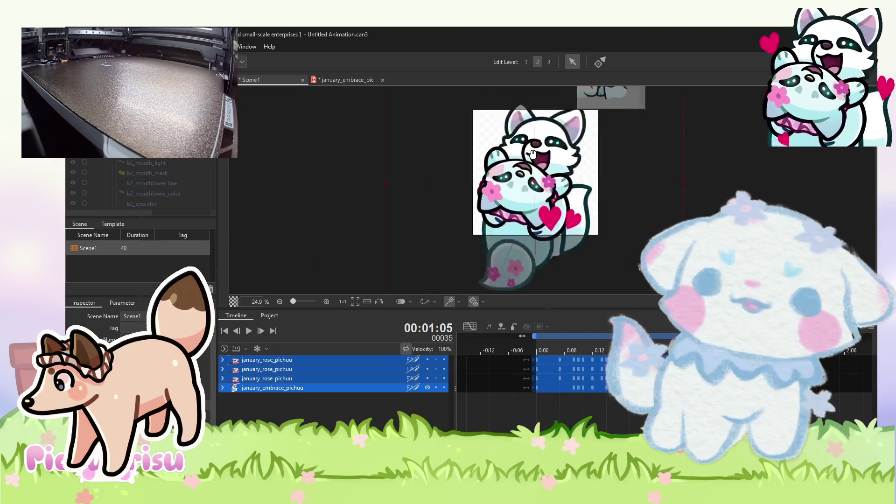
scroll(684, 99, "up", 5)
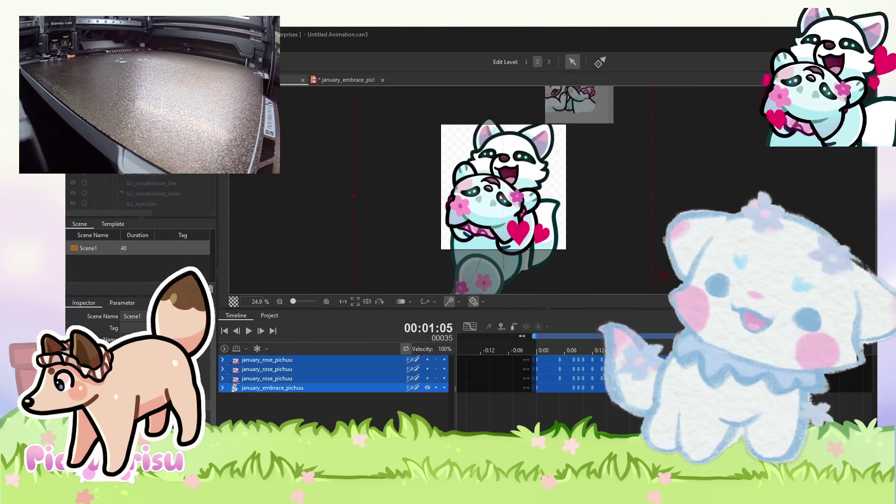
left_click(347, 79)
Save the hug model with Ctrl+S, checking the File menu for Save As.
key("alt+f")
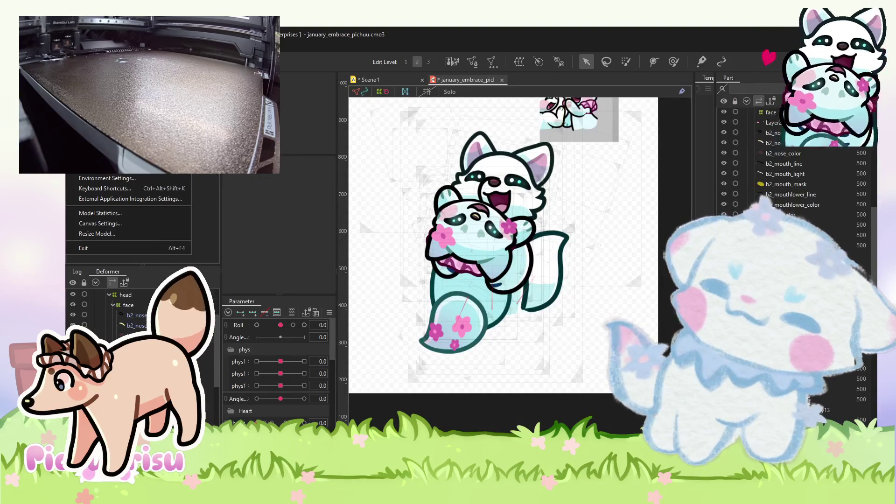
key("Escape")
key("ctrl+s")
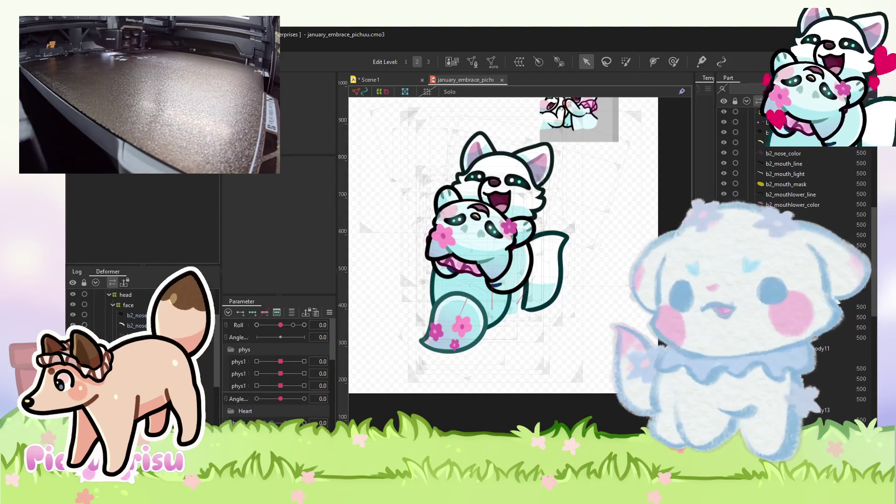
key("alt+f")
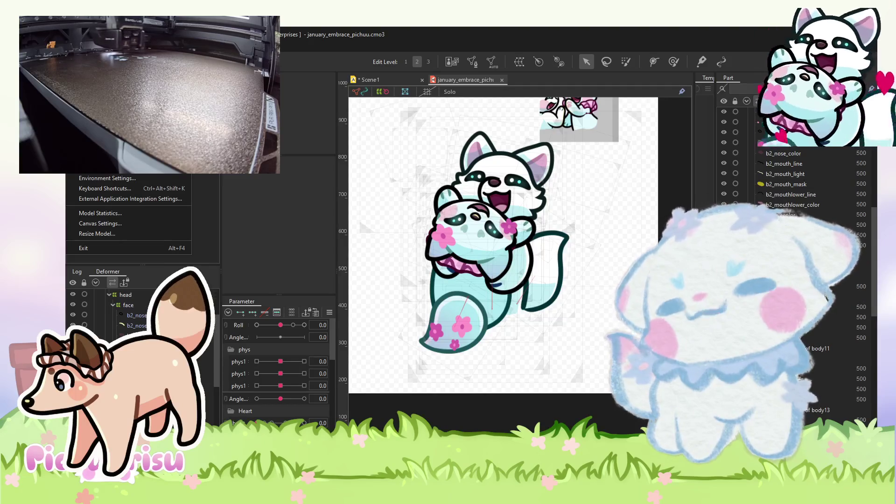
key("Escape")
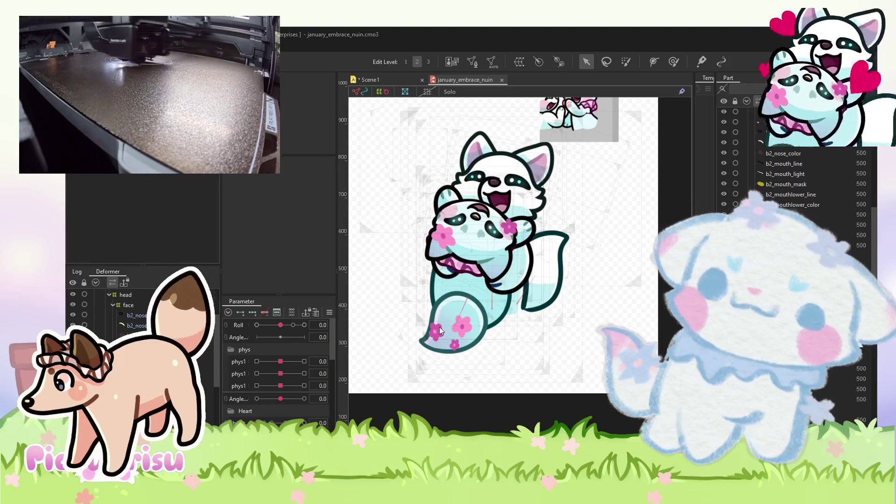
Load the new cat artwork onto the model and move its preview thumbnail up and right.
left_click(468, 399)
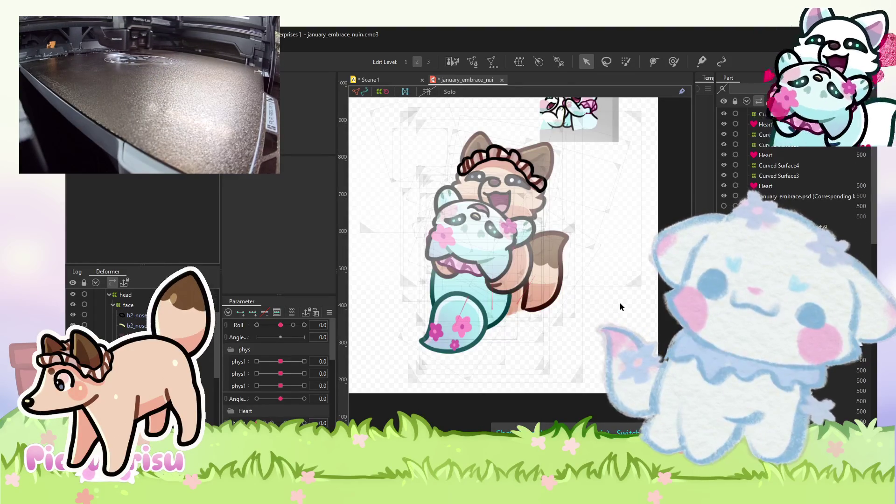
scroll(620, 303, "down", 2)
left_click(603, 161)
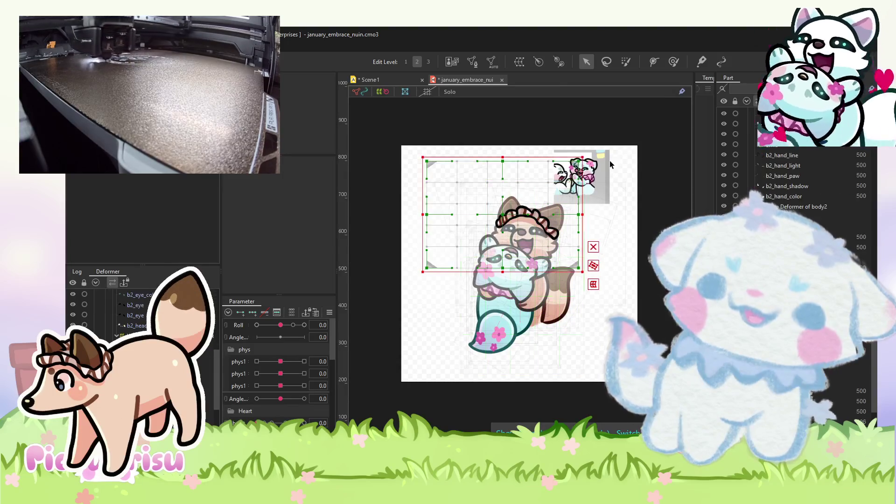
left_click_drag(603, 161, 655, 76)
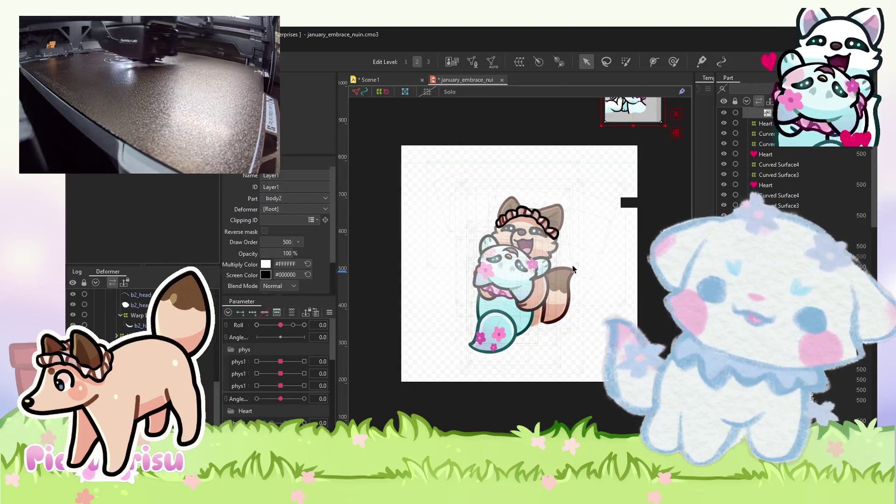
Inspect Layer8, the large character warp deformer and the eyes2 deformer, then hide the faded artwork.
left_click(500, 275)
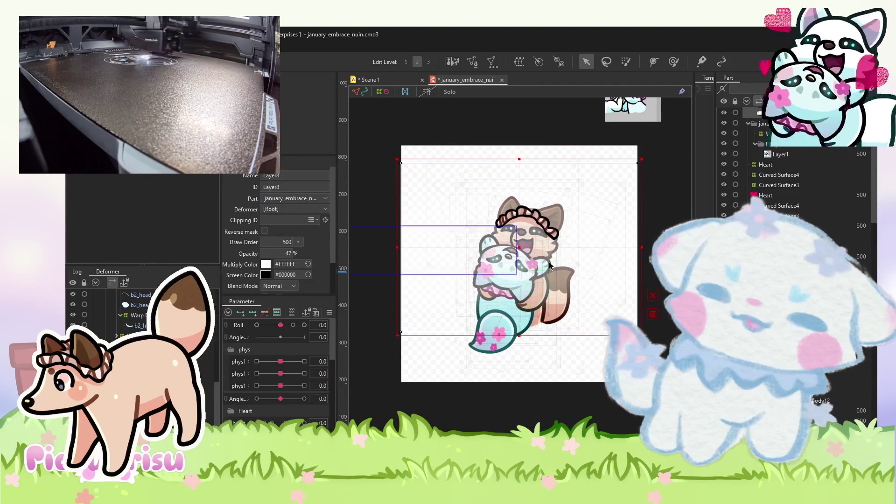
key("Escape")
left_click(584, 213)
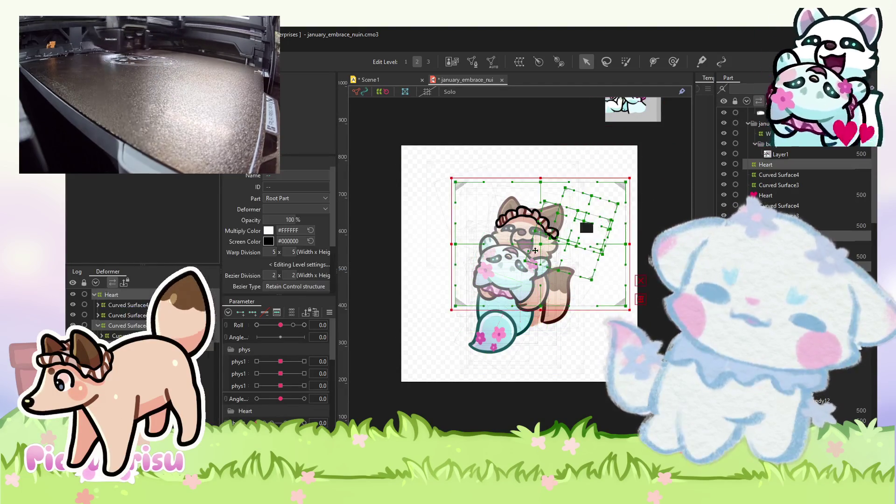
left_click(511, 268)
scroll(511, 265, "up", 3)
left_click(498, 276)
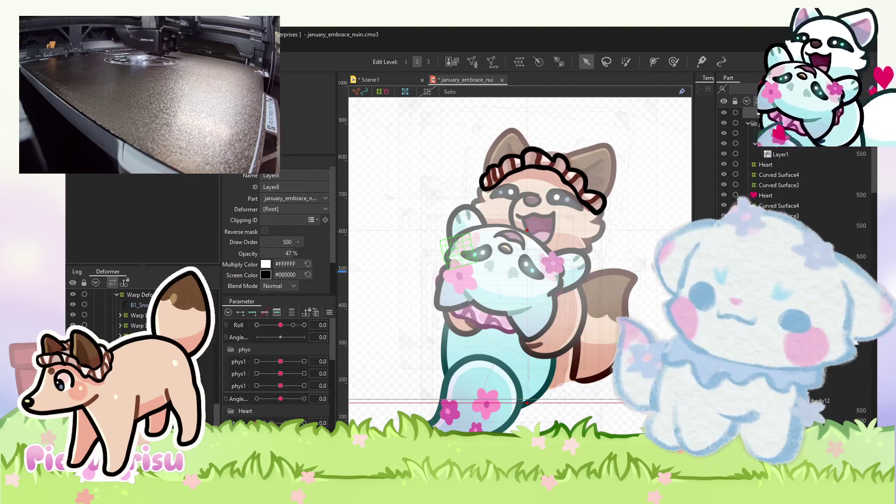
key("Escape")
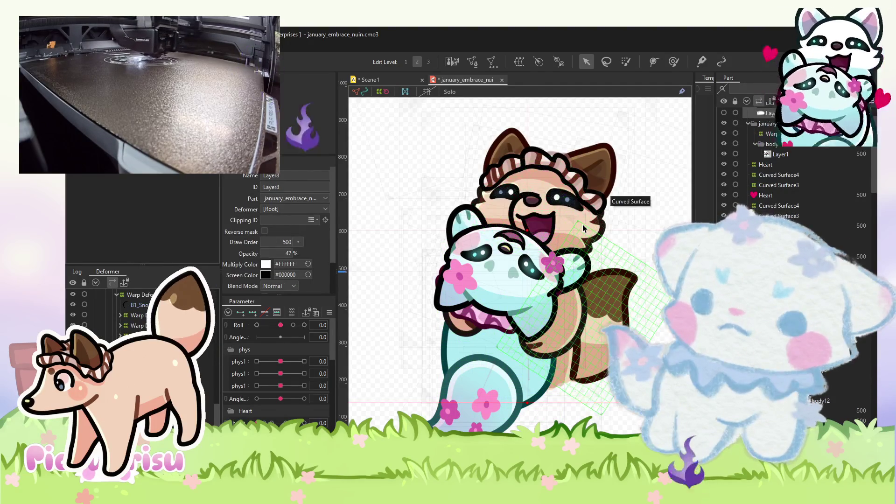
Inspect the tail deformer, head colour mesh, body, B1_Head_Lighty highlight, and nose and head deformers.
left_click(582, 224)
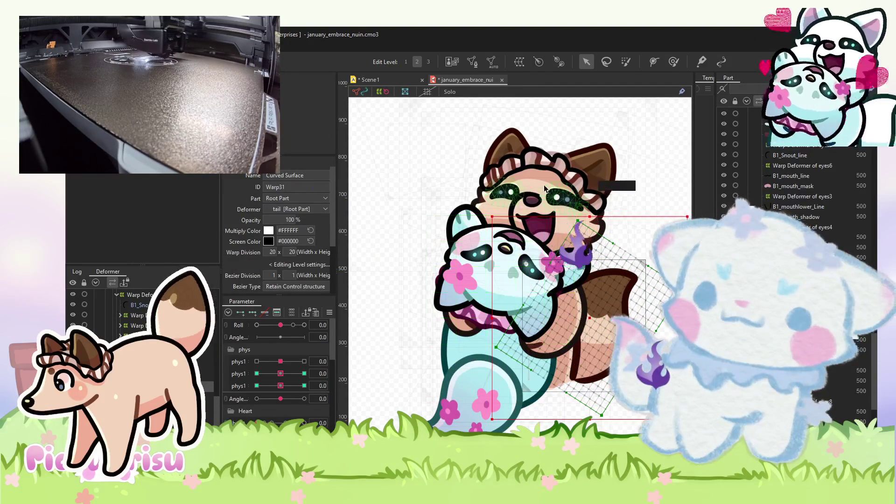
scroll(542, 184, "up", 3)
left_click(542, 184)
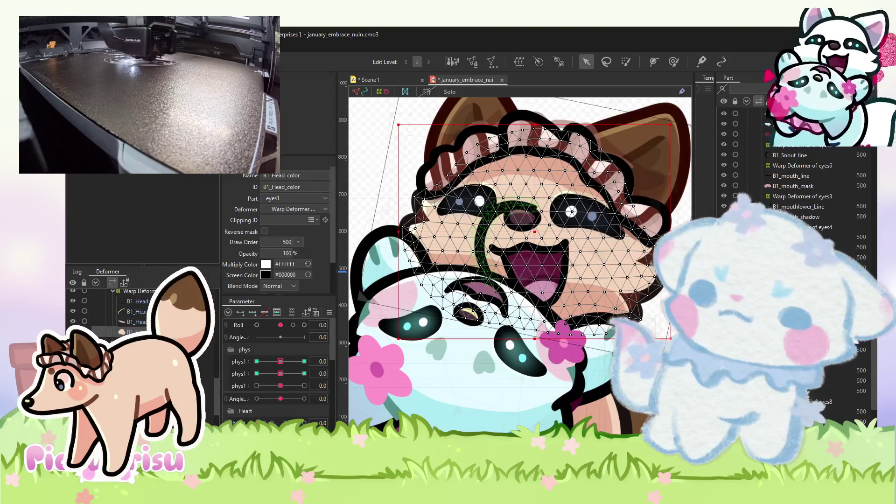
key("Escape")
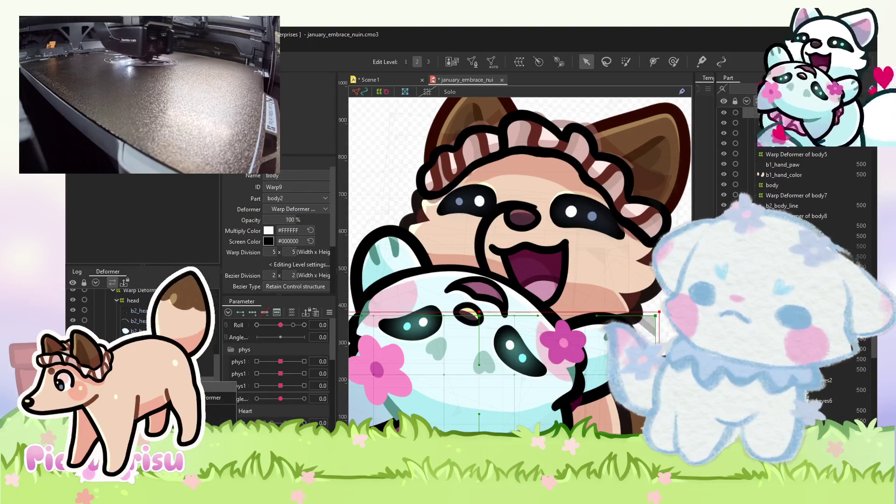
left_click(479, 373)
left_click(793, 369)
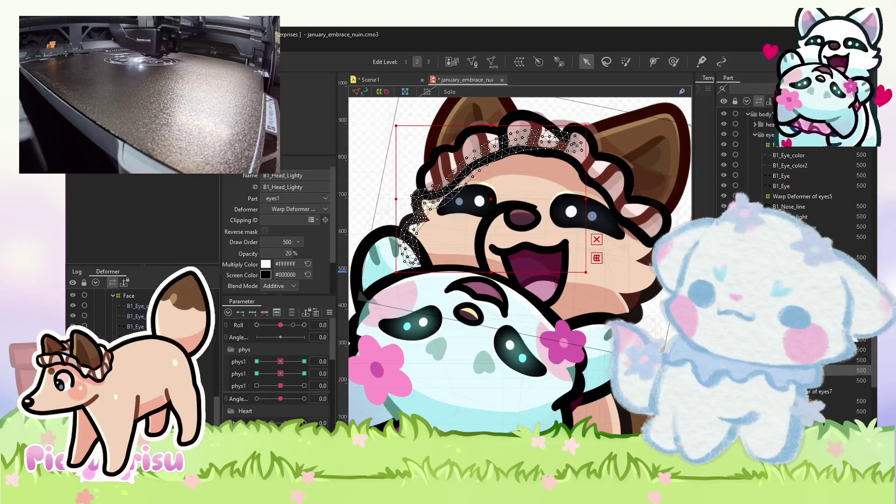
left_click(801, 196)
left_click(793, 236, "shift")
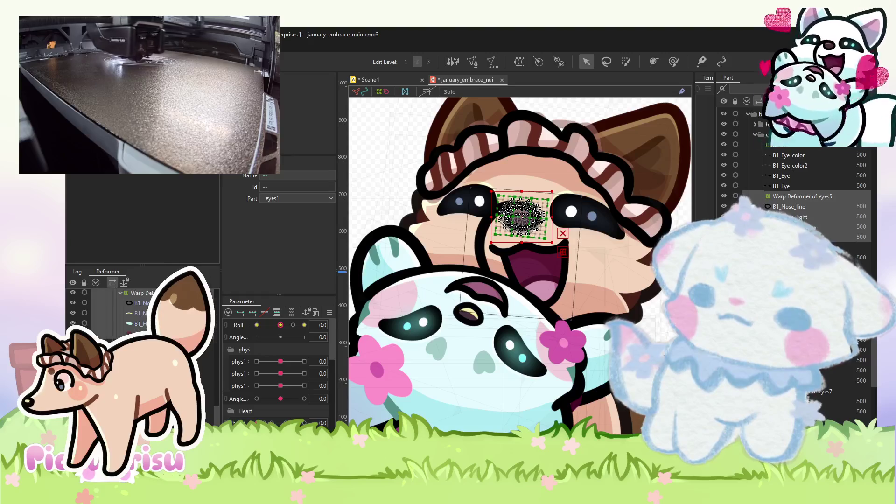
left_click(825, 392)
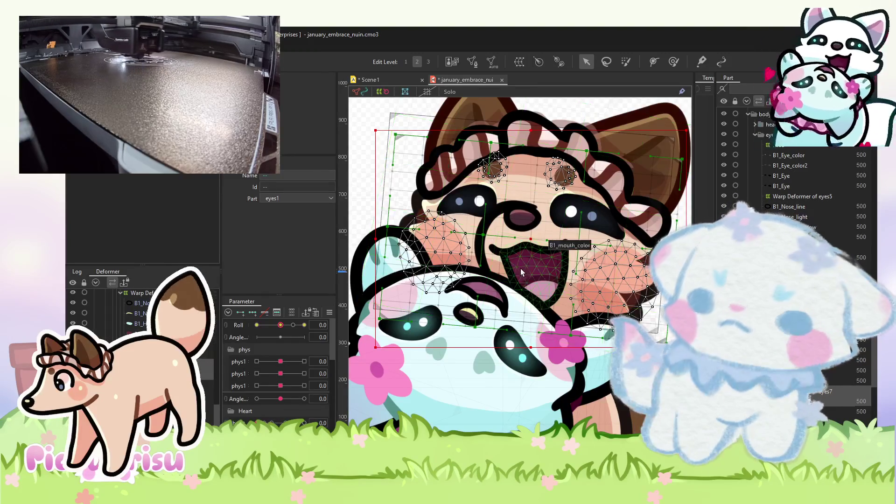
Select Layer10 and Layer11 on the orange cat's head and wrap them in the 15 × 15 Warp57.
scroll(520, 268, "down", 5)
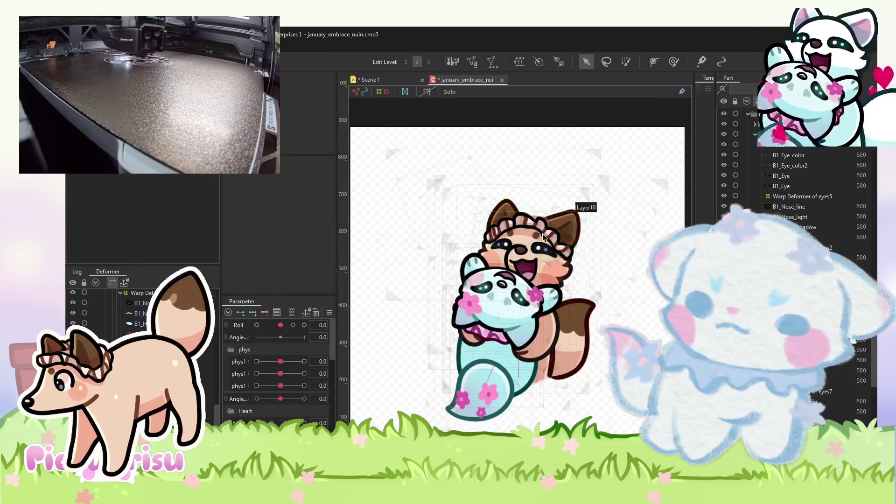
scroll(542, 236, "up", 5)
left_click(542, 237)
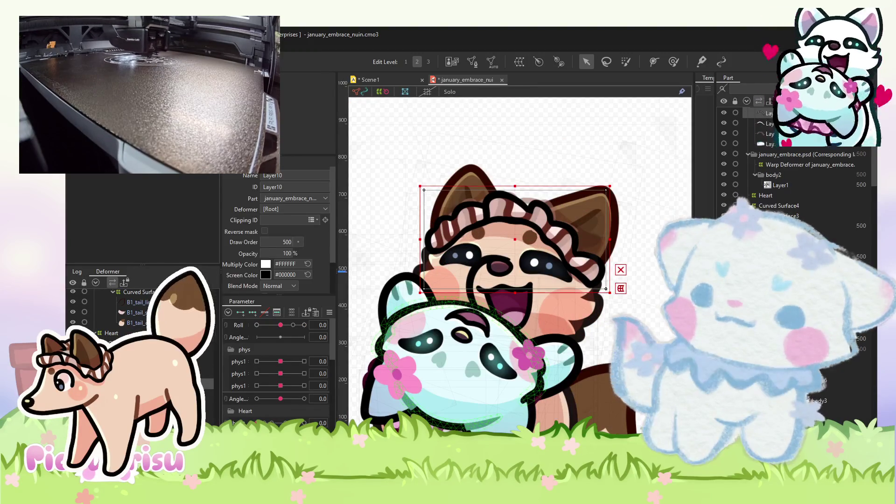
left_click(543, 237, "shift")
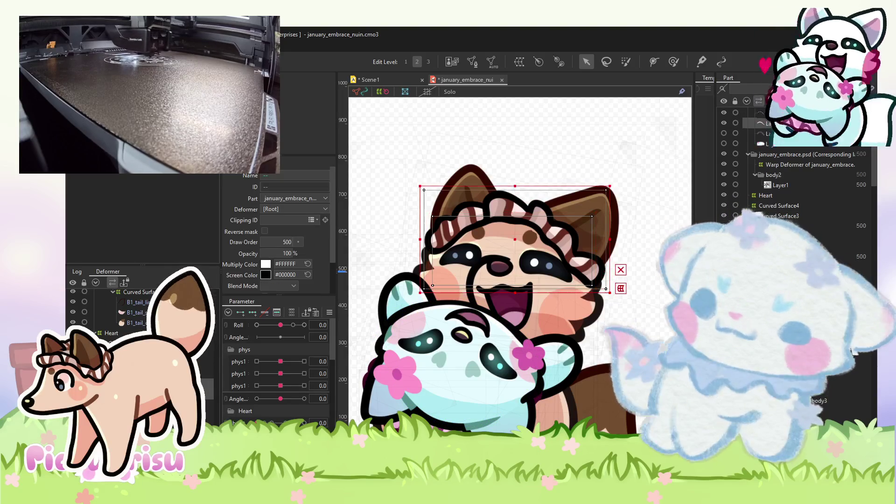
scroll(481, 267, "down", 2)
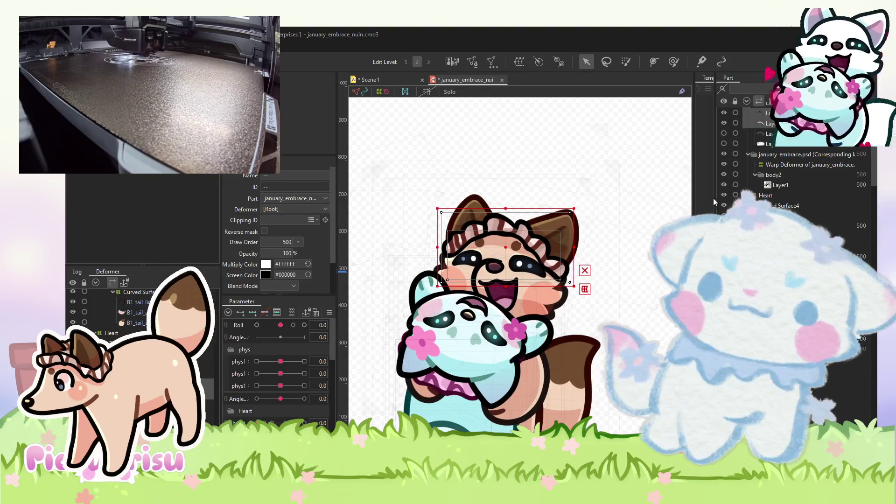
left_click(795, 174)
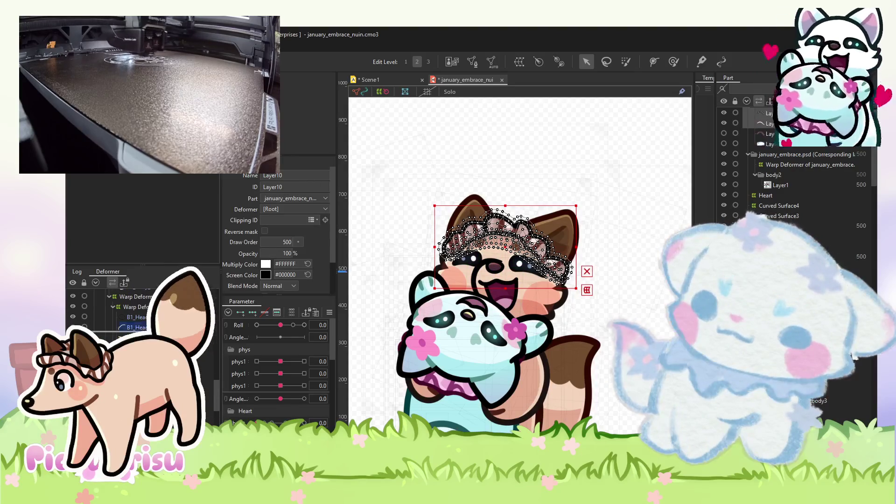
left_click(767, 124, "ctrl")
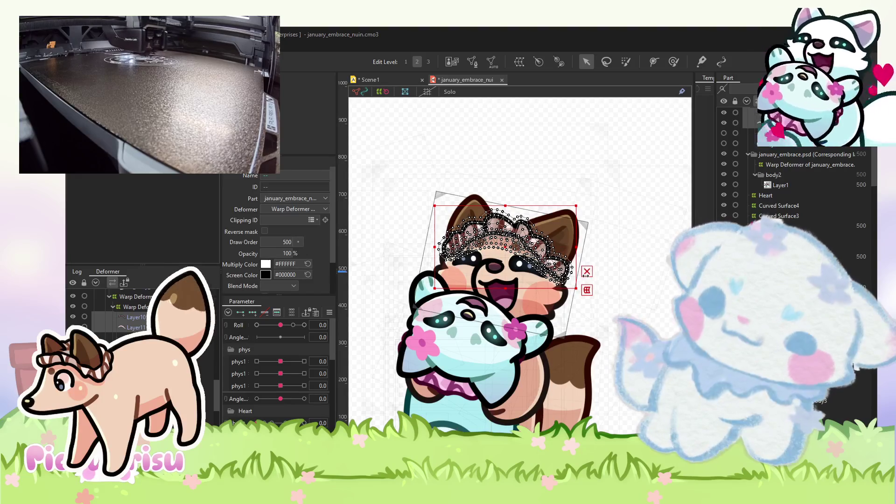
left_click(590, 342)
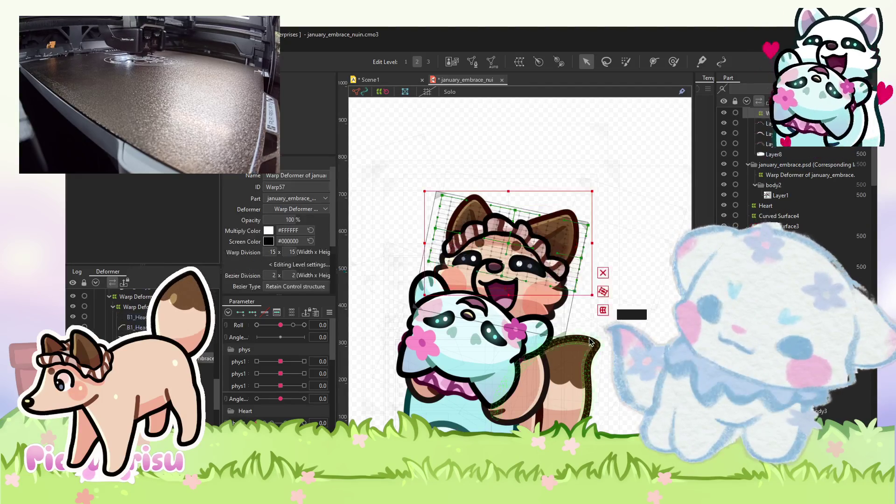
Rotate Warp57 counter-clockwise and nudge it right and down to fit the tilted head.
scroll(485, 224, "up", 2)
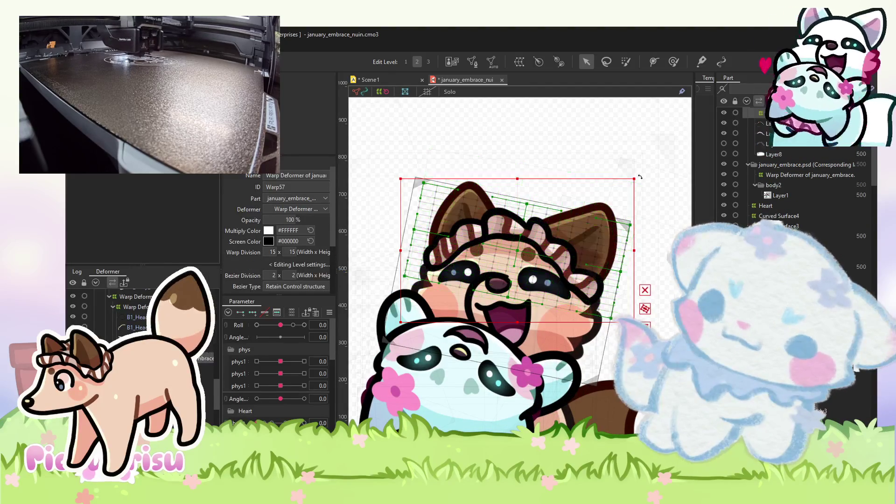
left_click_drag(640, 177, 634, 168)
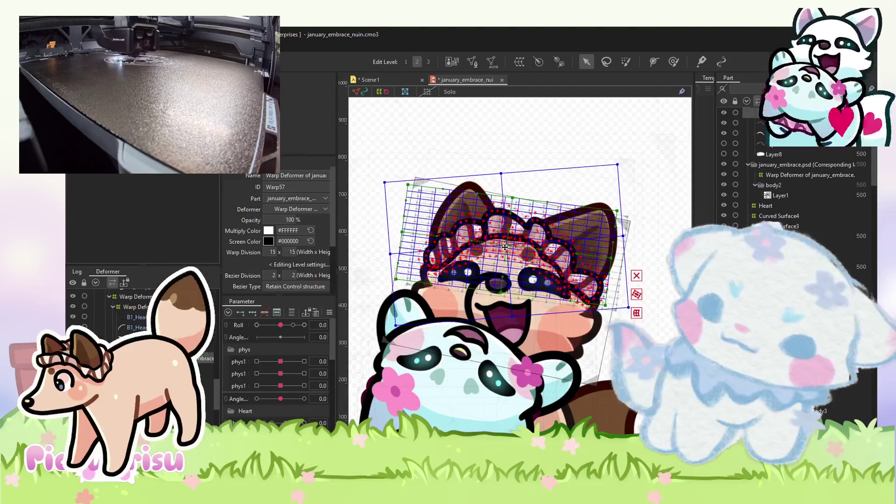
left_click_drag(623, 161, 606, 153)
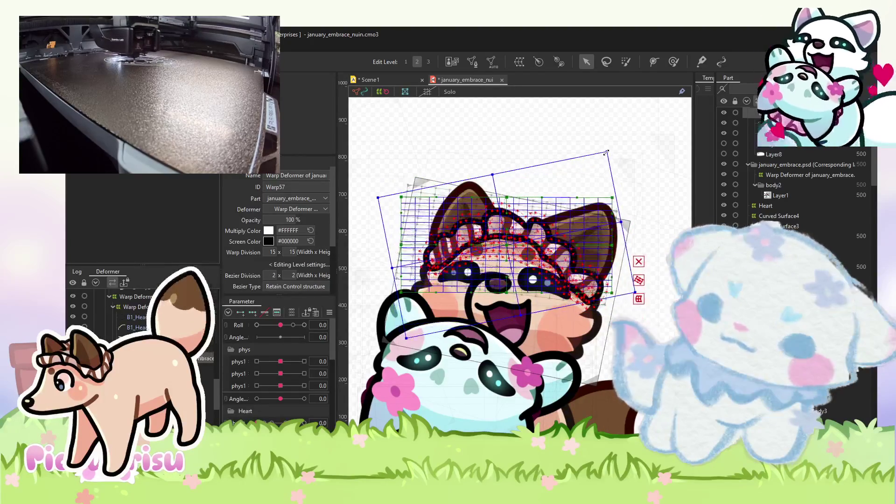
left_click_drag(509, 242, 516, 242)
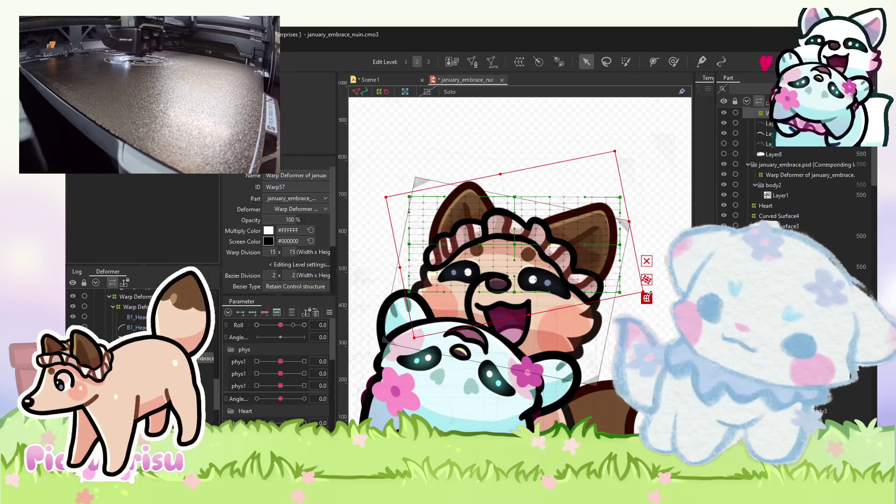
left_click_drag(617, 148, 644, 192)
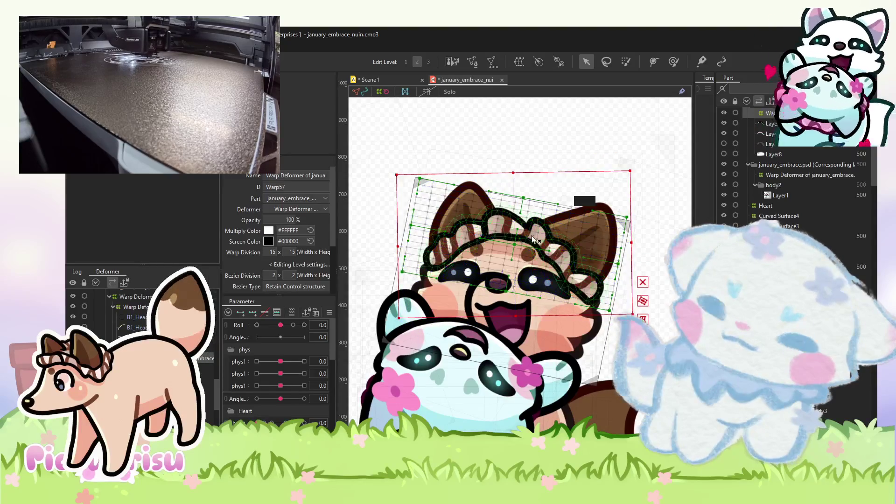
left_click_drag(531, 237, 530, 241)
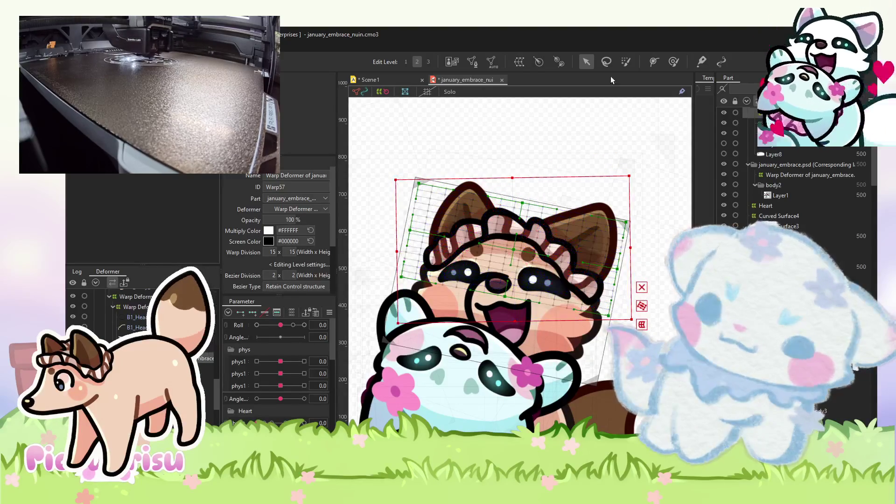
left_click(673, 61)
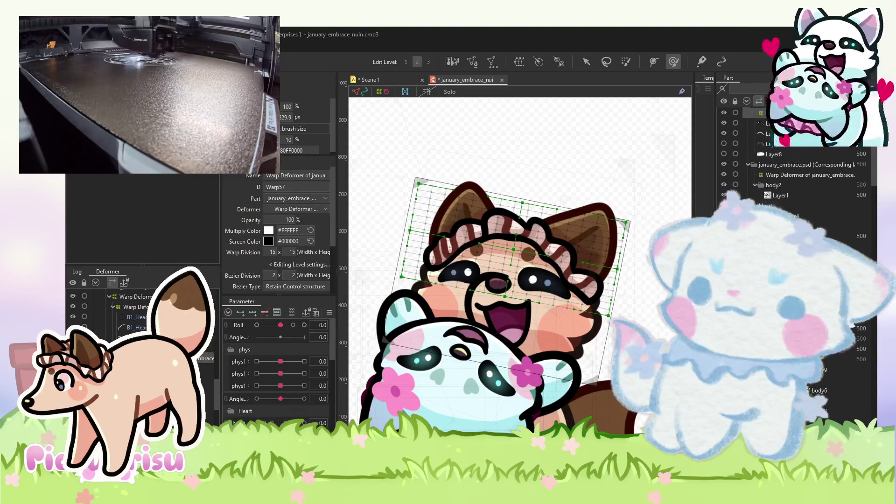
At Roll 10, enlarge the brush to about 534 px and push Warp57's top edge and top-right corner outward.
scroll(534, 282, "up", 2)
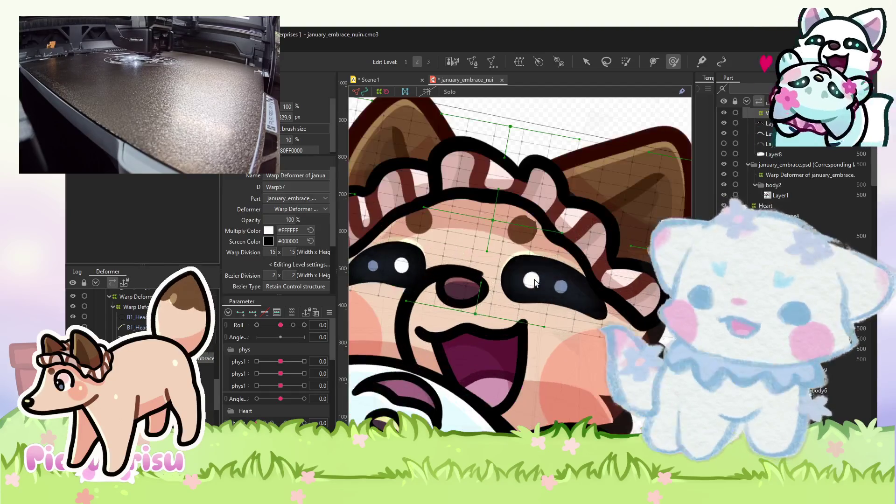
left_click_drag(280, 325, 245, 328)
left_click(304, 324)
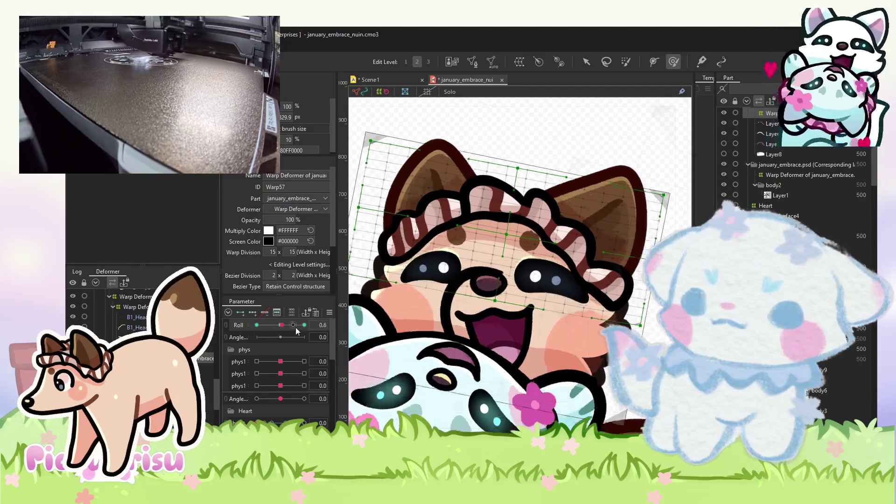
mouse_move(577, 238)
left_mouse_down()
mouse_move(523, 237)
mouse_move(572, 281)
left_mouse_up()
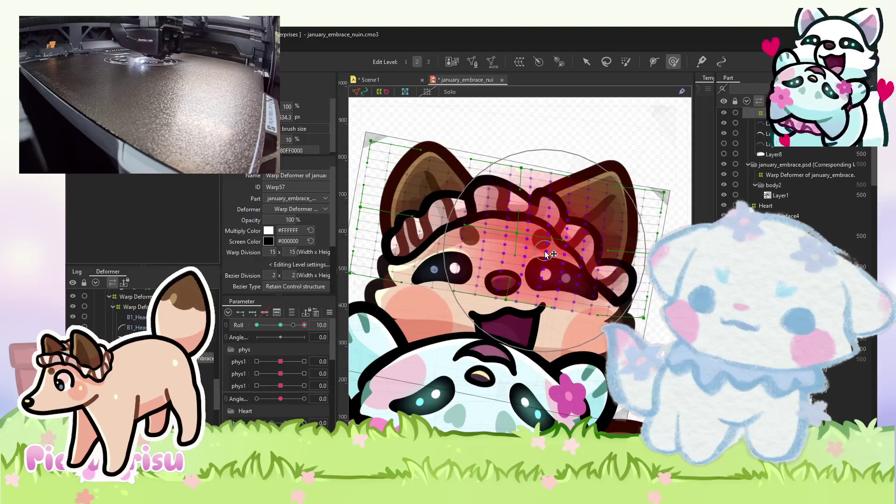
left_click(574, 282)
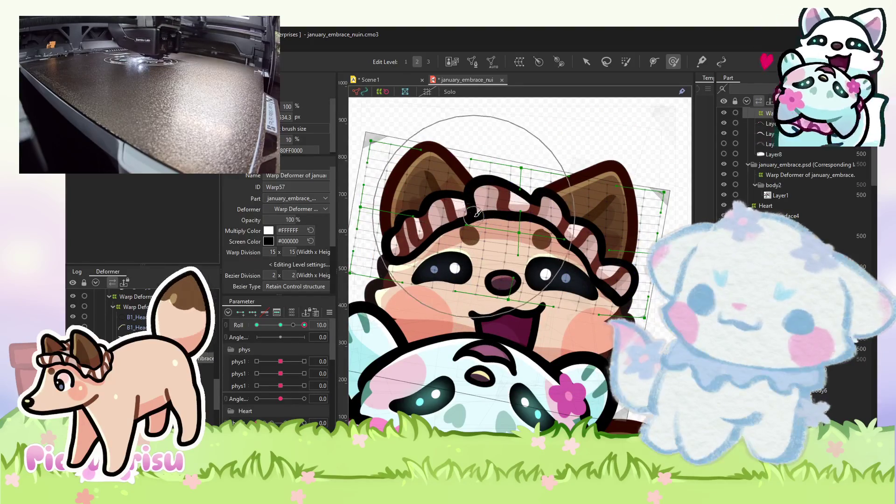
left_click_drag(524, 118, 567, 129)
left_click_drag(618, 148, 646, 173)
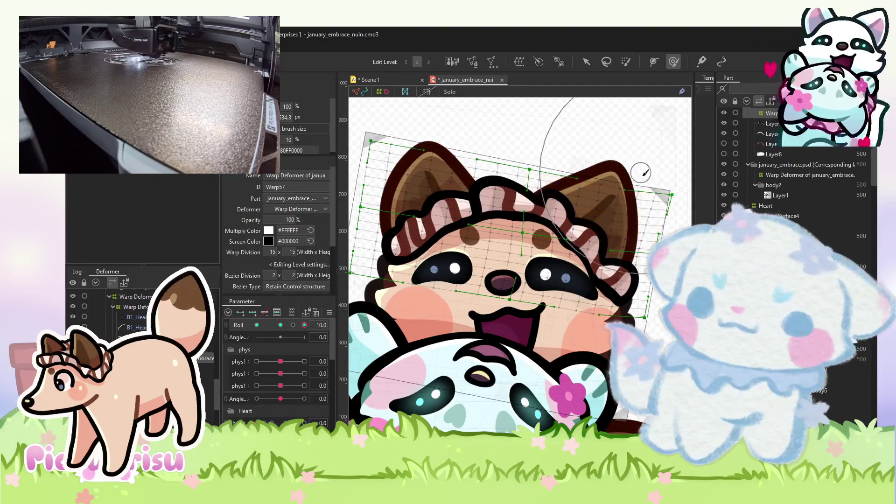
At Roll -10, reselect the head warp's points and nudge them down and left.
scroll(490, 227, "down", 2)
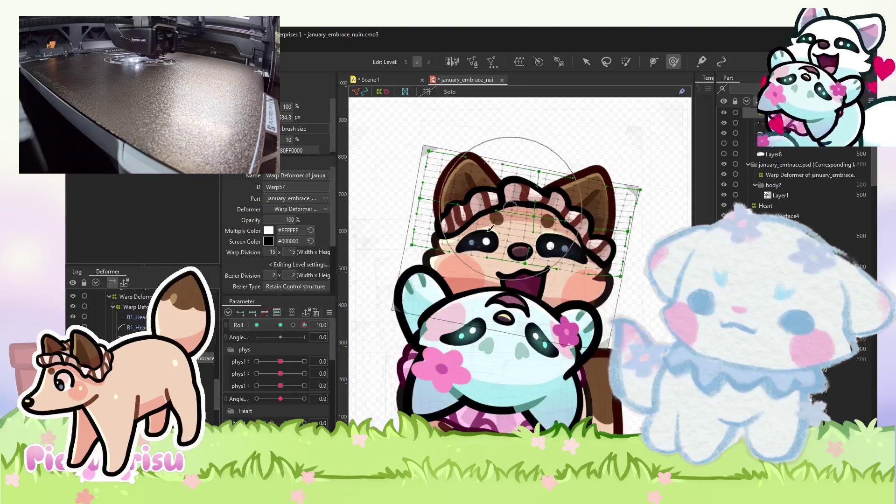
left_click(257, 325)
scroll(534, 235, "up", 3)
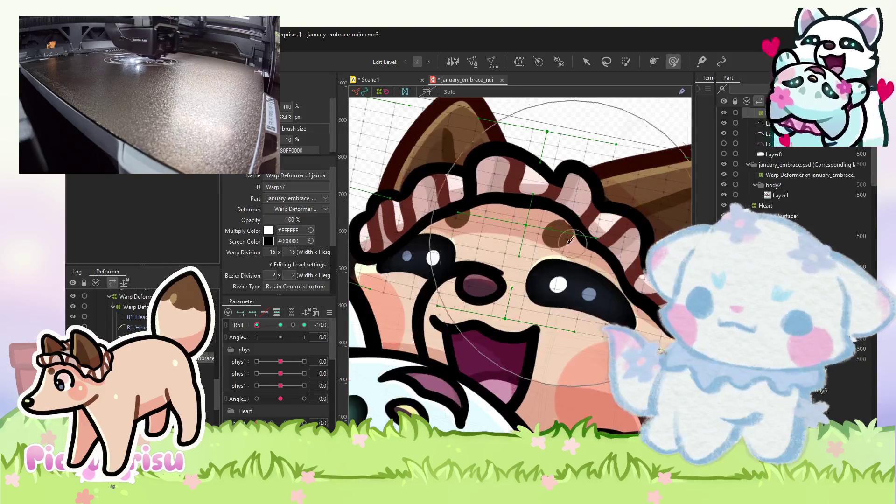
key("Escape")
left_click(534, 220)
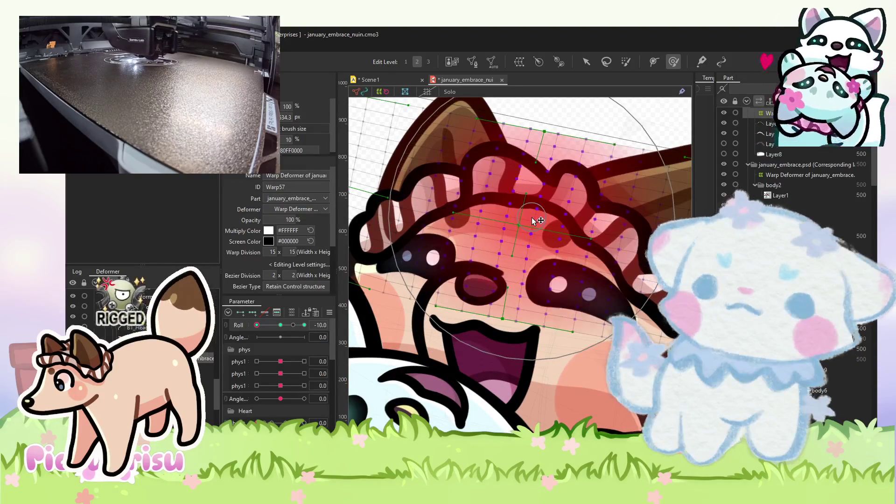
scroll(535, 220, "down", 3)
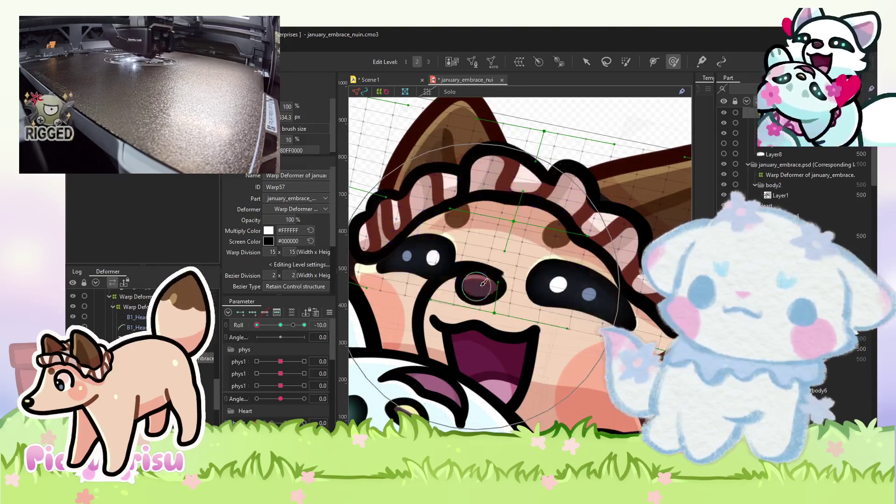
mouse_move(471, 265)
left_mouse_down()
mouse_move(578, 278)
mouse_move(448, 298)
left_mouse_up()
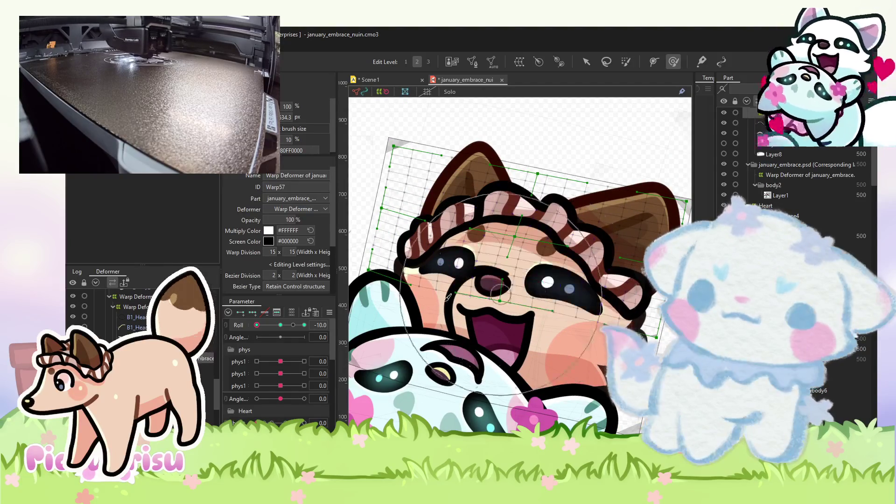
Compare the Roll extremes, reshape the head warp again at Roll -10, and select B1_ear_color.
left_click_drag(264, 329, 312, 335)
left_click(256, 324)
mouse_move(460, 160)
left_mouse_down()
mouse_move(537, 154)
mouse_move(528, 191)
left_mouse_up()
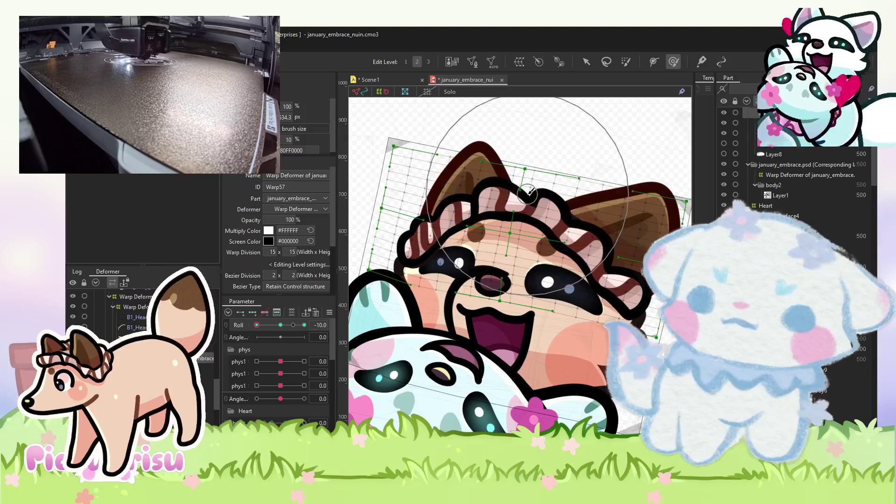
scroll(540, 238, "down", 3)
scroll(541, 239, "up", 3)
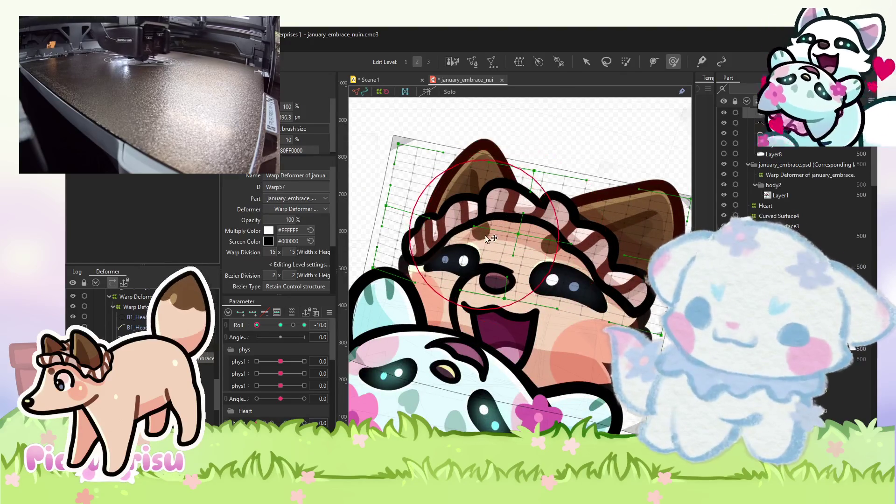
scroll(532, 228, "up", 2)
scroll(532, 229, "down", 2)
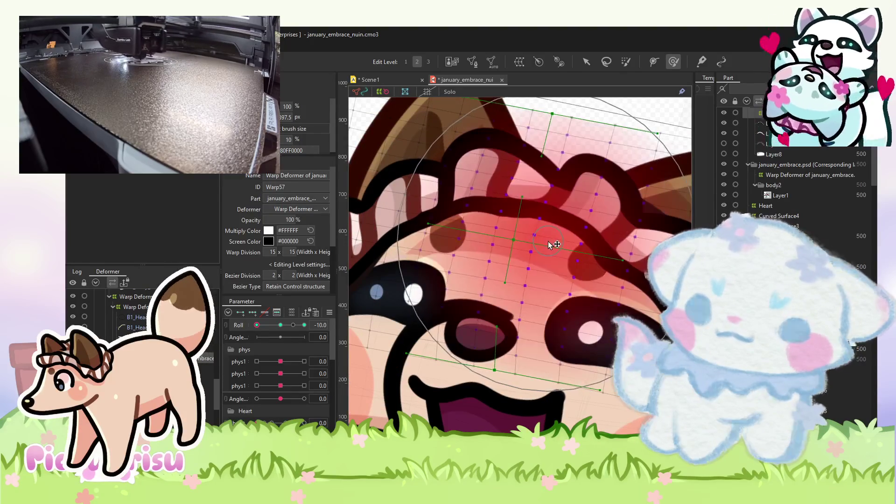
scroll(513, 242, "down", 3)
mouse_move(257, 324)
left_mouse_down()
mouse_move(281, 326)
mouse_move(256, 324)
left_mouse_up()
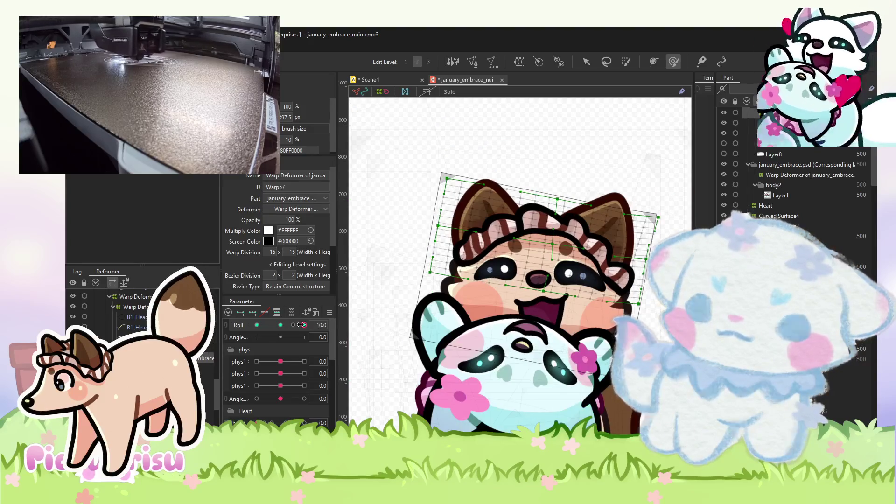
scroll(572, 224, "up", 5)
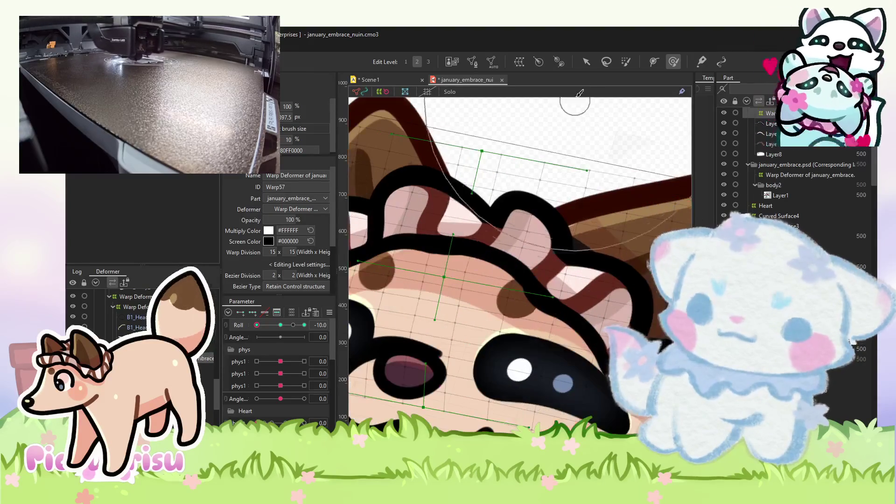
left_click(632, 231)
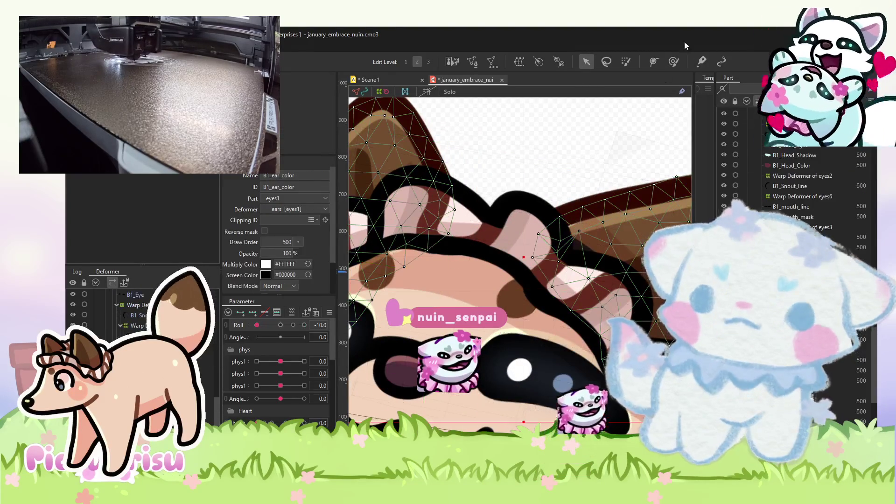
Brush the ear mesh slightly left, then pick B1_Head_Lighty and the eyes1 warp deformer.
left_click(672, 63)
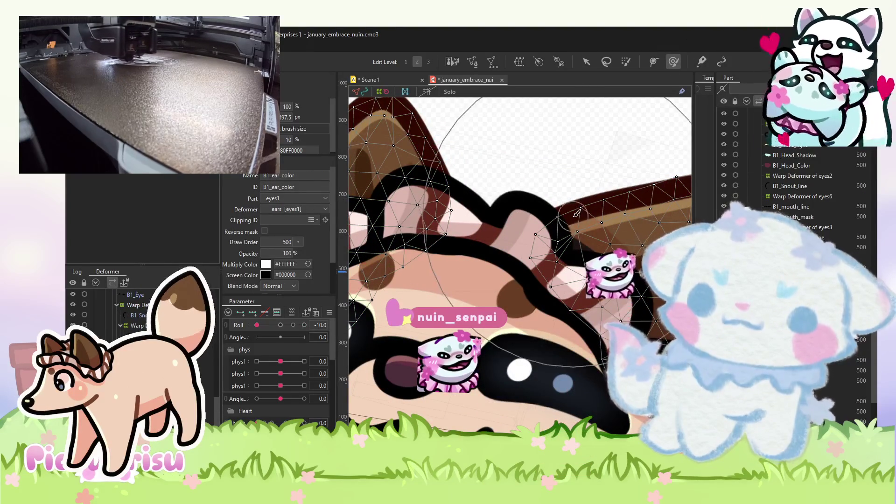
left_click_drag(587, 221, 579, 219)
scroll(578, 219, "down", 3)
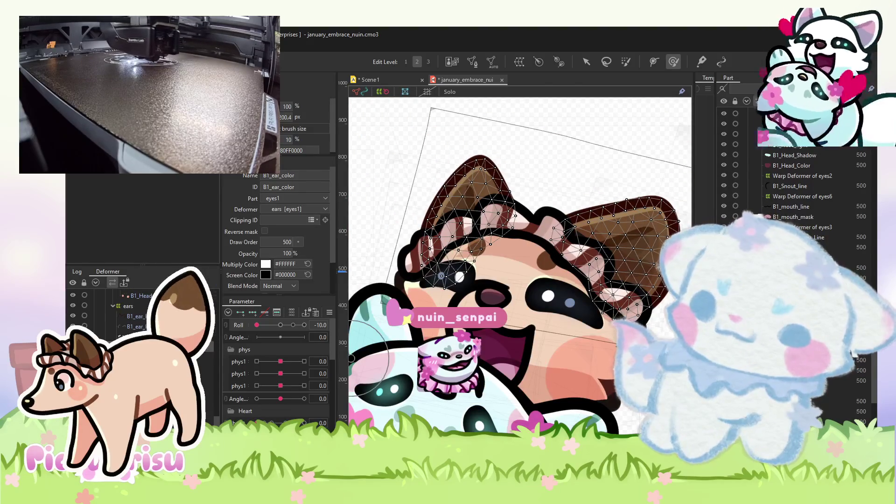
left_click(441, 275)
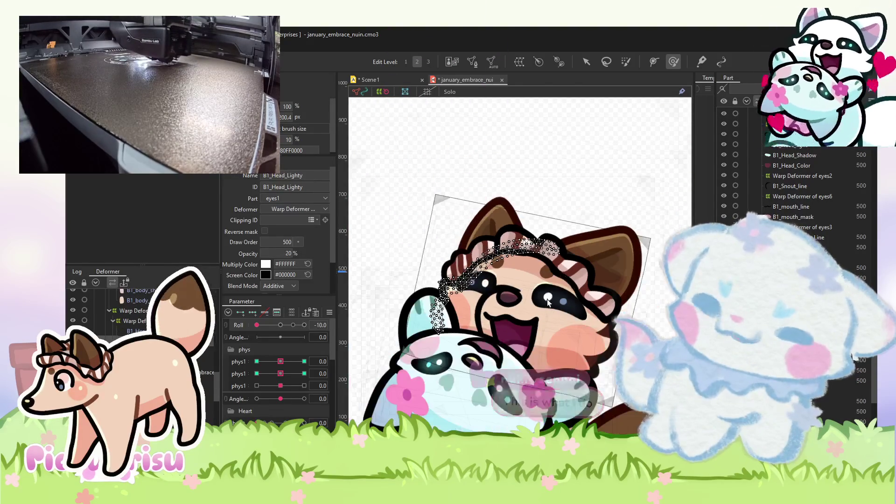
scroll(440, 276, "up", 2)
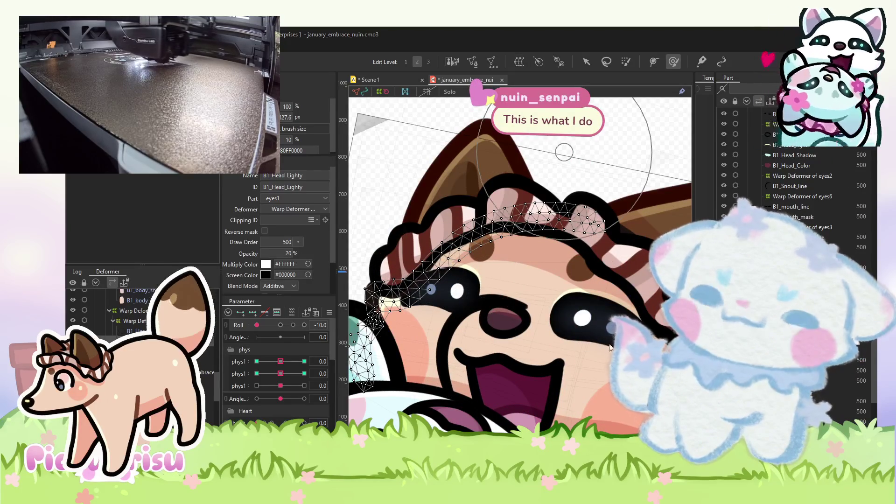
left_click(471, 284)
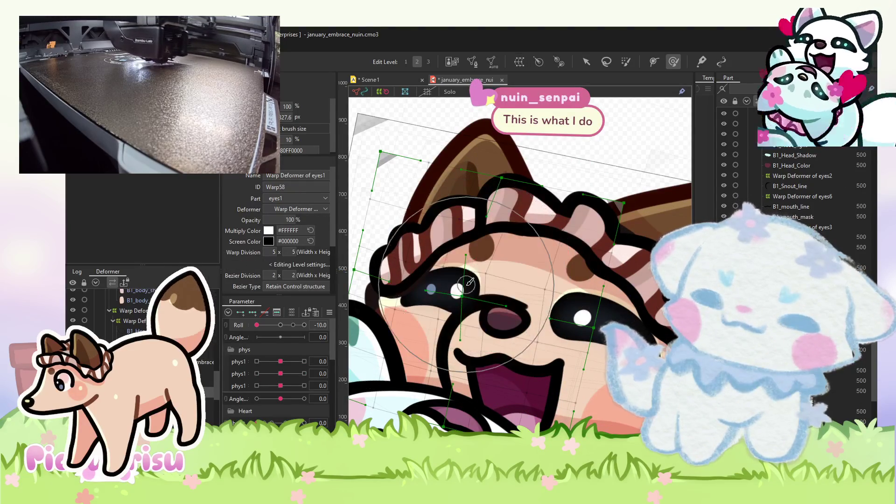
scroll(505, 258, "down", 4)
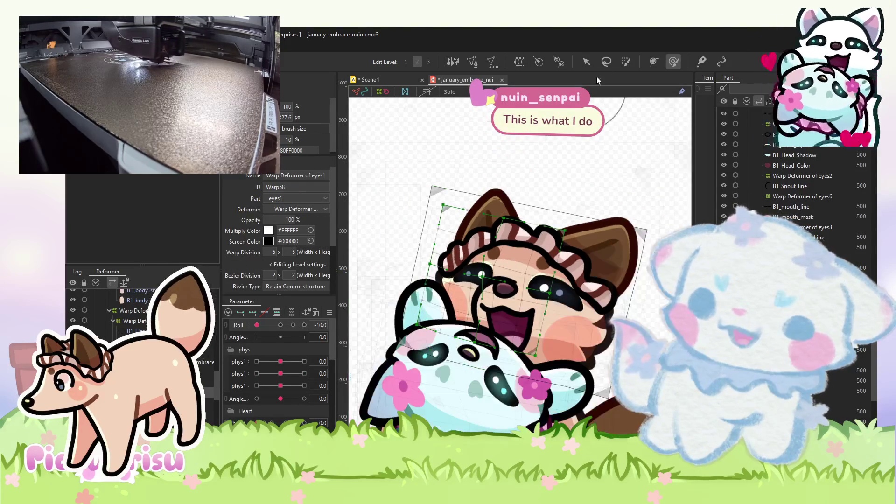
Give Warp Deformer of head3 a brown screen colour.
left_click(586, 62)
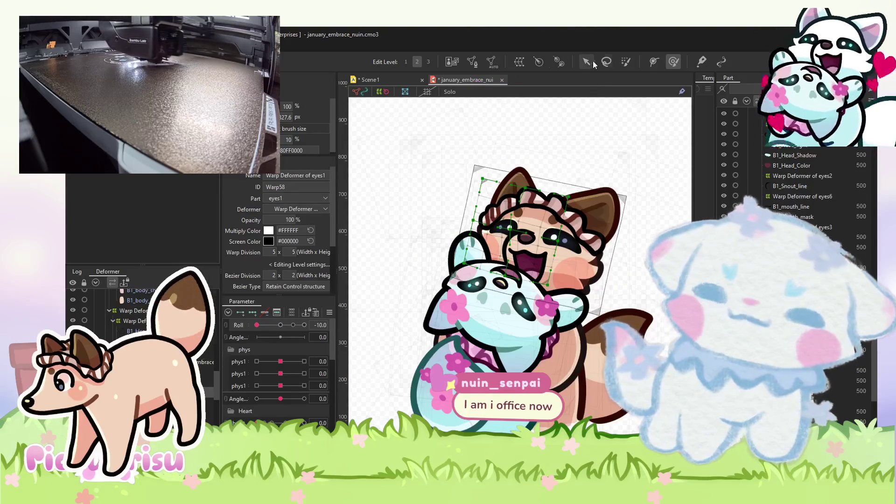
left_click(575, 117)
scroll(569, 196, "up", 3)
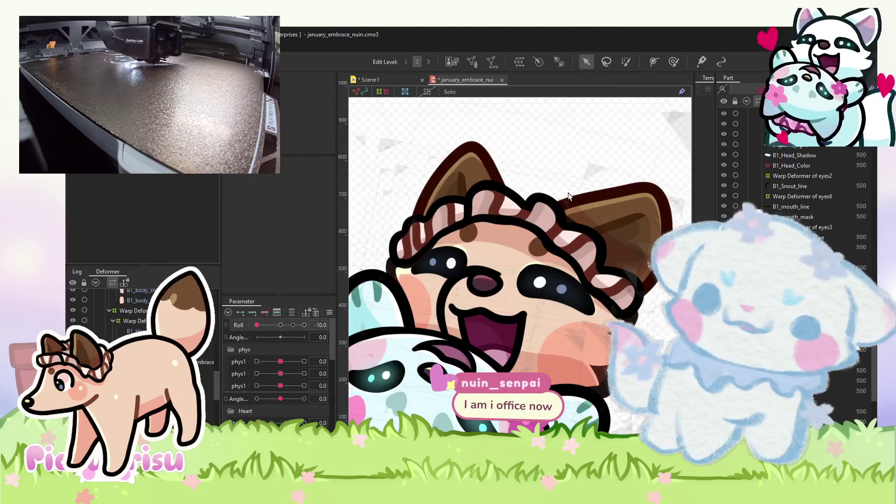
scroll(568, 196, "down", 4)
scroll(568, 196, "up", 4)
scroll(568, 196, "down", 1)
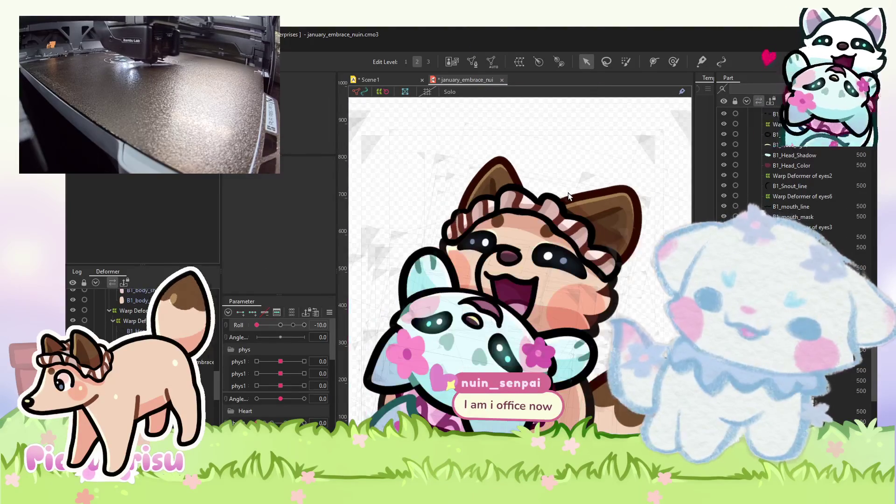
left_click(613, 307)
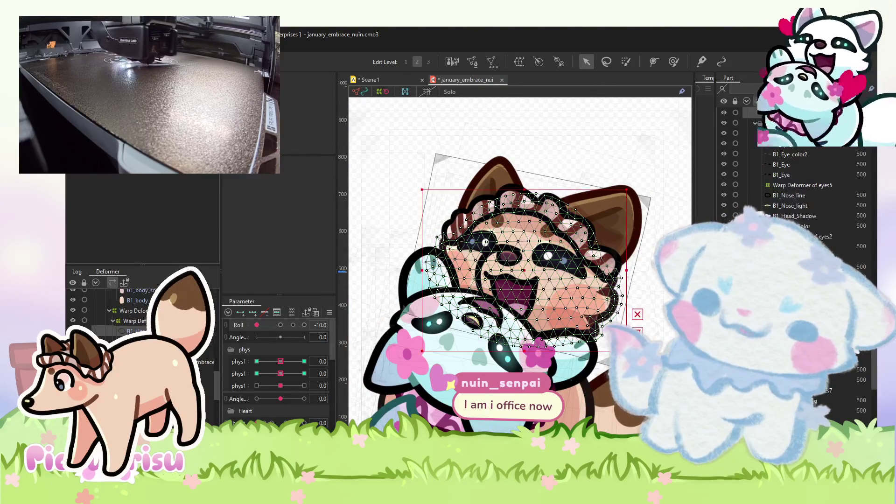
left_click(601, 345)
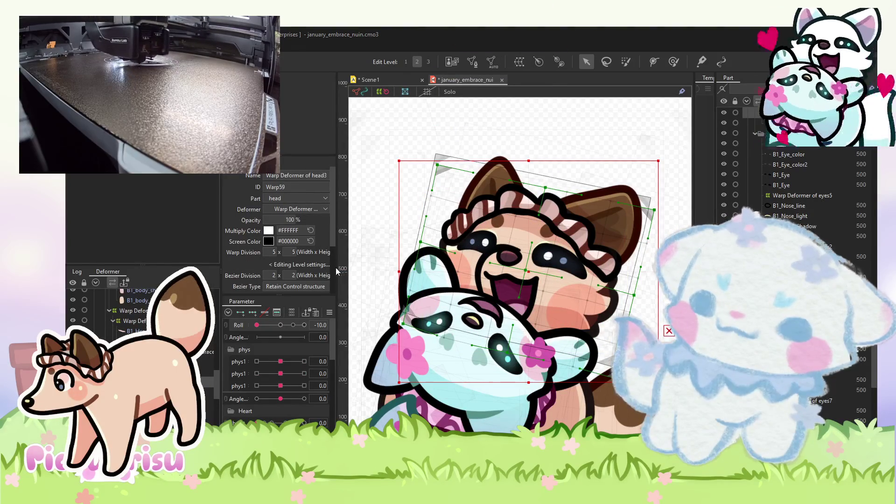
left_click(605, 267)
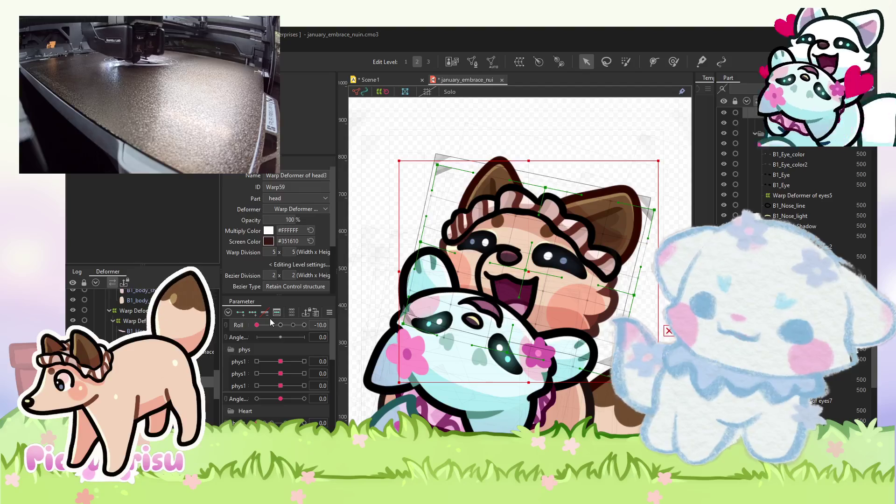
Reselect the head3 warp and brush the top of the ear slightly down.
left_click(580, 136)
scroll(645, 243, "up", 4)
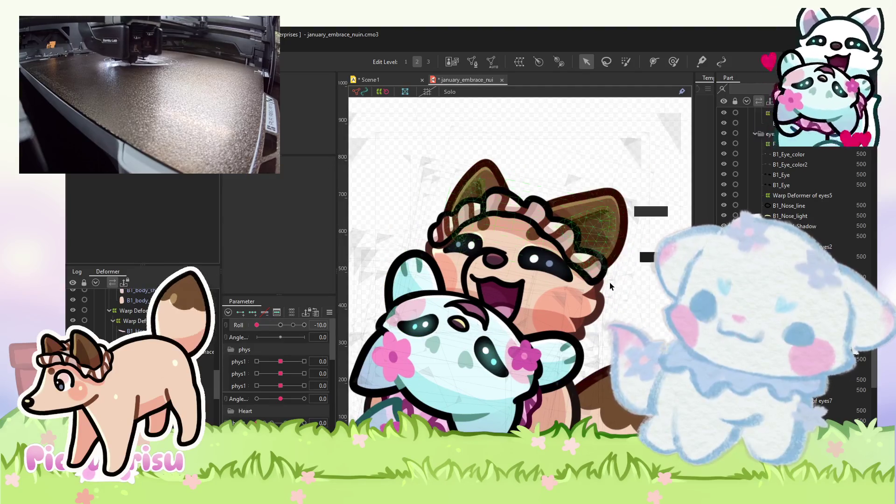
left_click(598, 312)
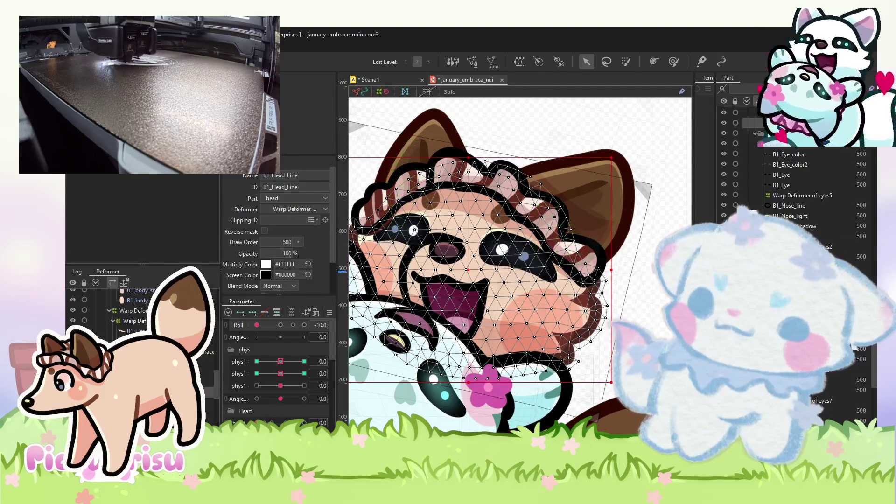
left_click(560, 122)
left_click(674, 61)
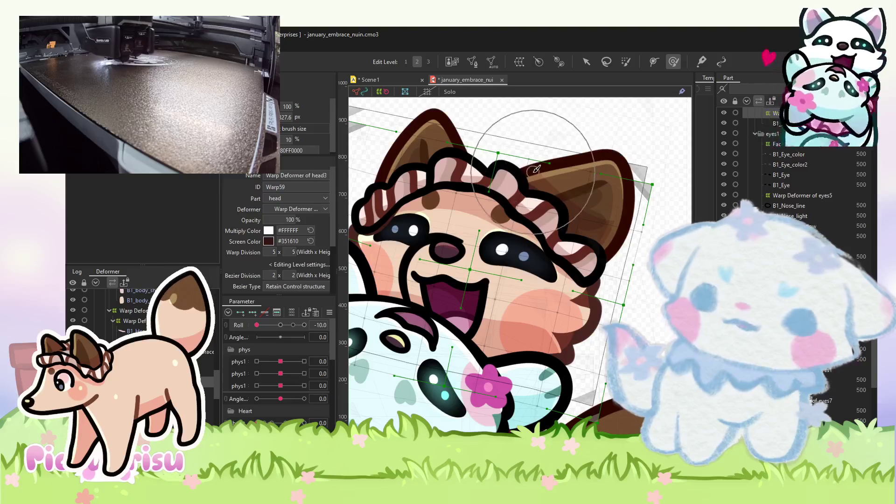
left_click_drag(546, 154, 541, 158)
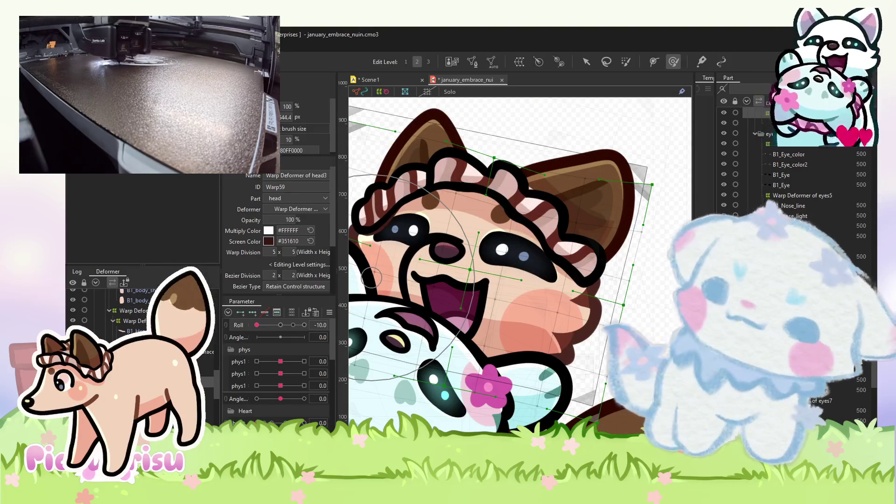
Shift the top of the head slightly left and down via the eyes9 warp, then test Roll 10 and -10.
left_click(448, 196)
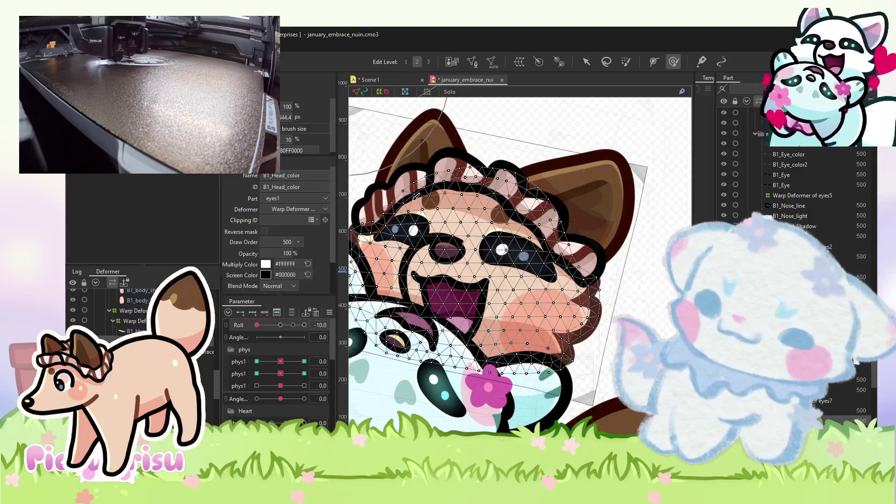
left_click(535, 343)
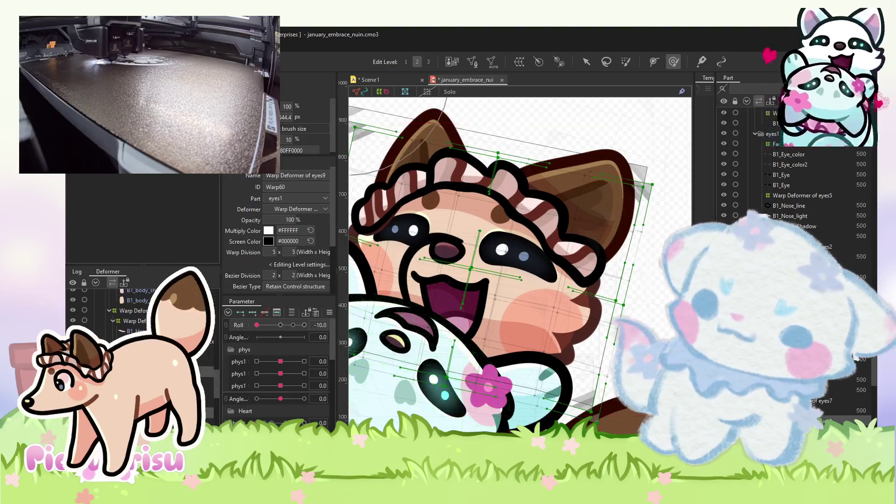
mouse_move(514, 126)
left_mouse_down()
mouse_move(485, 108)
mouse_move(537, 140)
left_mouse_up()
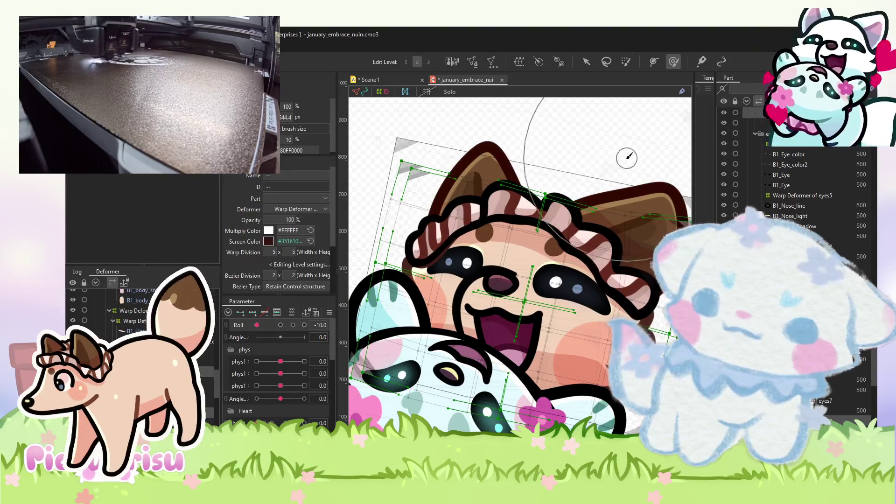
mouse_move(256, 325)
left_mouse_down()
mouse_move(311, 321)
mouse_move(300, 324)
left_mouse_up()
mouse_move(224, 308)
left_mouse_down()
mouse_move(254, 325)
mouse_move(304, 325)
left_mouse_up()
With phys1 at -10 and second phys1 at 10, try pushing the head warp, undoing the bad pushes.
left_click(513, 210)
mouse_move(280, 361)
left_mouse_down()
mouse_move(301, 359)
mouse_move(218, 334)
left_mouse_up()
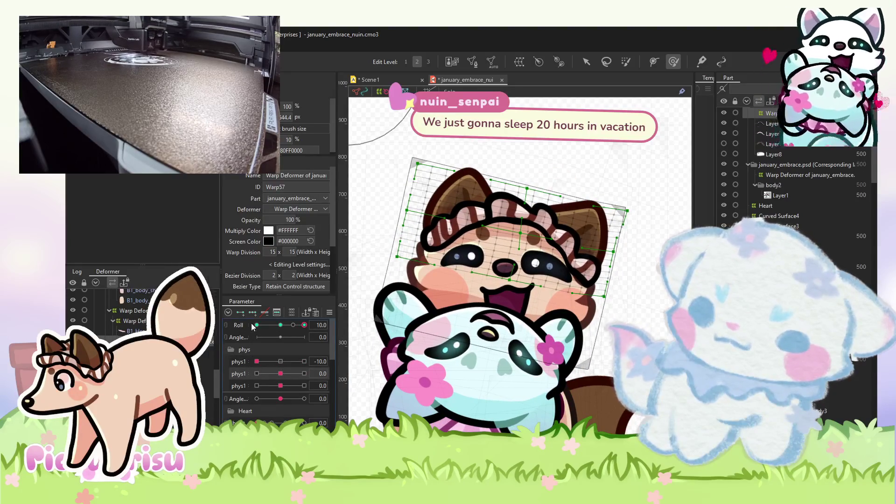
left_click(304, 374)
scroll(597, 195, "up", 3)
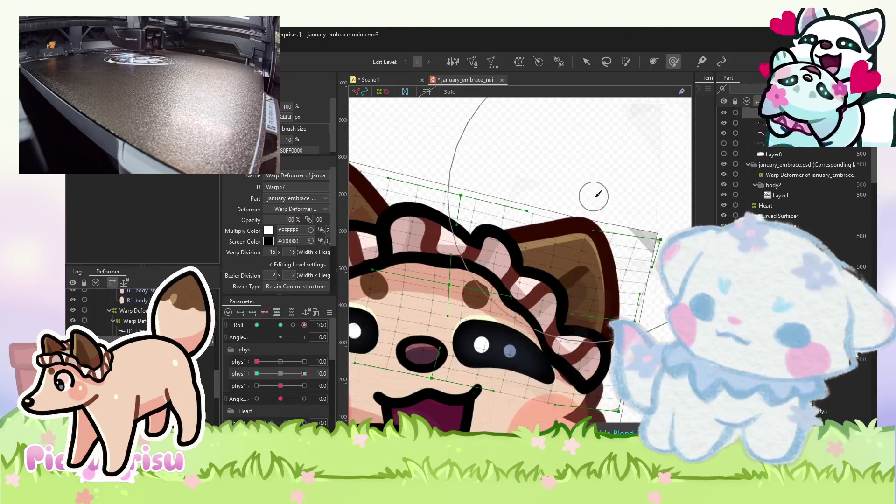
left_click_drag(654, 214, 429, 110)
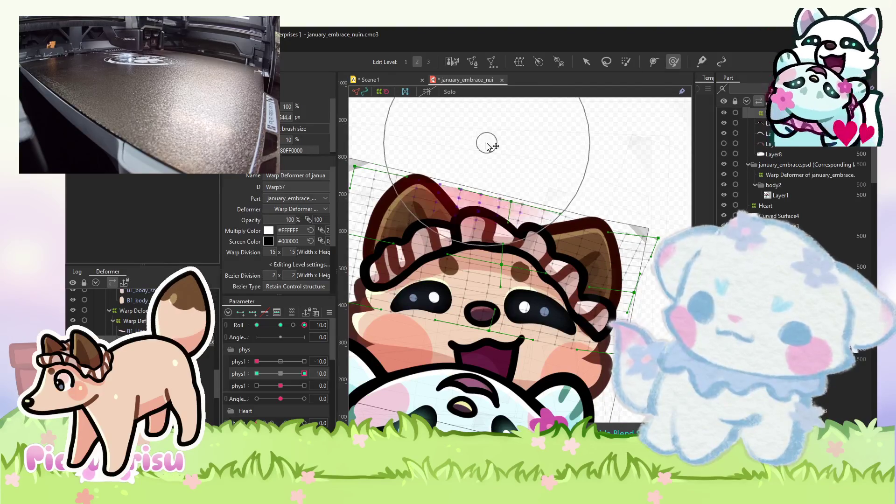
key("ctrl+z")
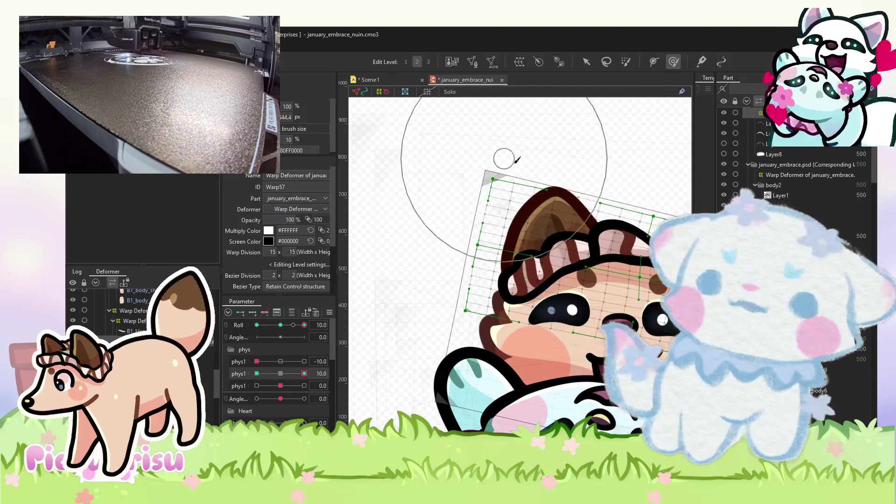
mouse_move(538, 166)
left_mouse_down()
mouse_move(452, 178)
mouse_move(460, 191)
mouse_move(489, 187)
left_mouse_up()
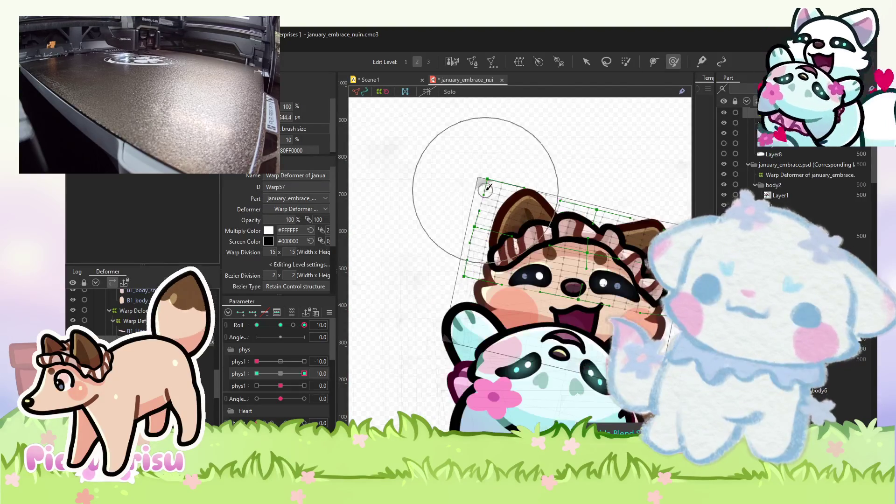
key("ctrl+z")
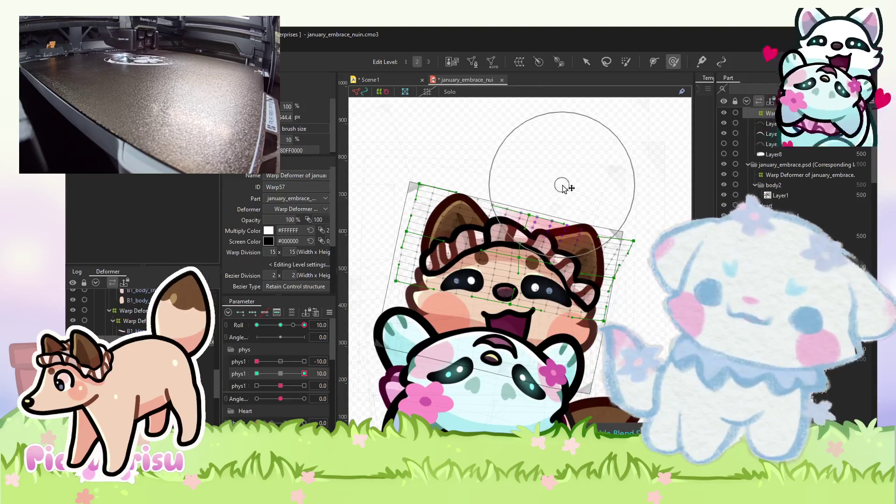
key("ctrl+z")
At second phys1 -10, push and rotate the head warp into place and smooth its top and upper-right edges.
left_click(257, 373)
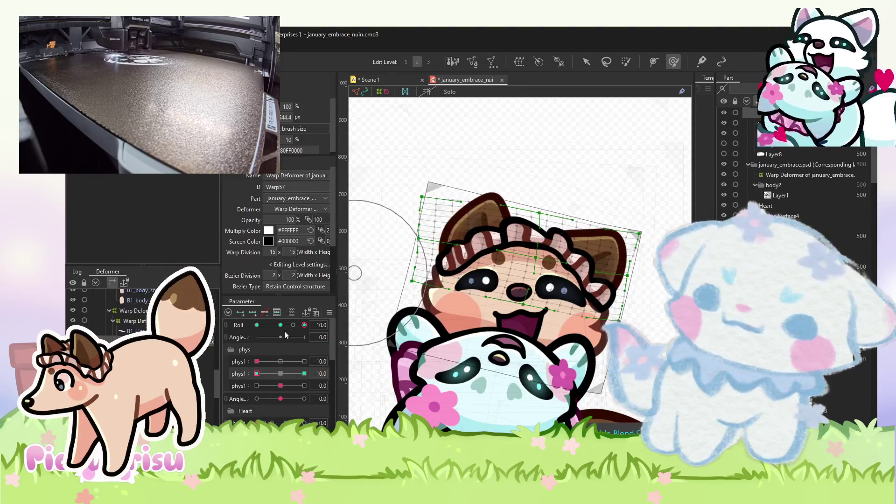
left_click_drag(275, 330, 280, 331)
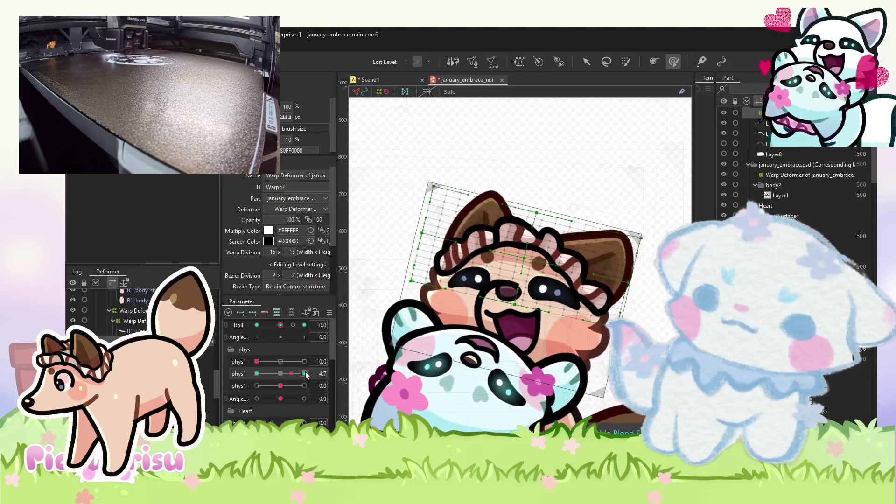
left_click(304, 373)
left_click(257, 373)
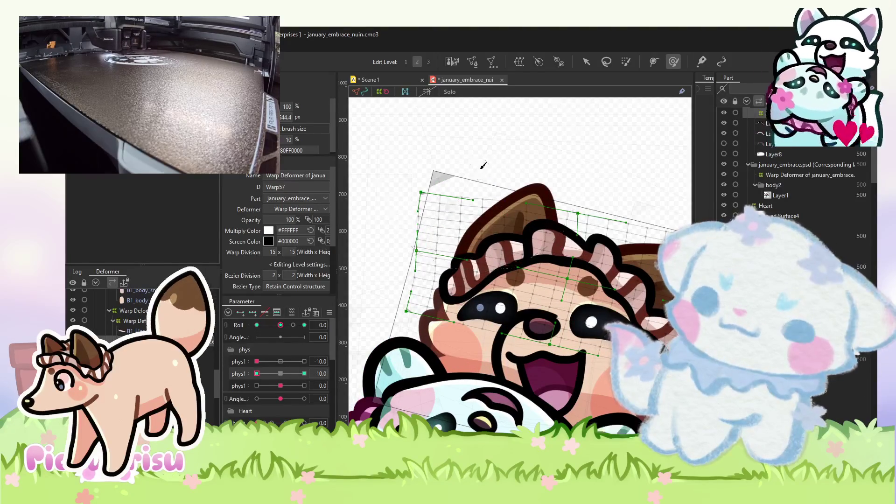
left_click_drag(481, 167, 583, 290)
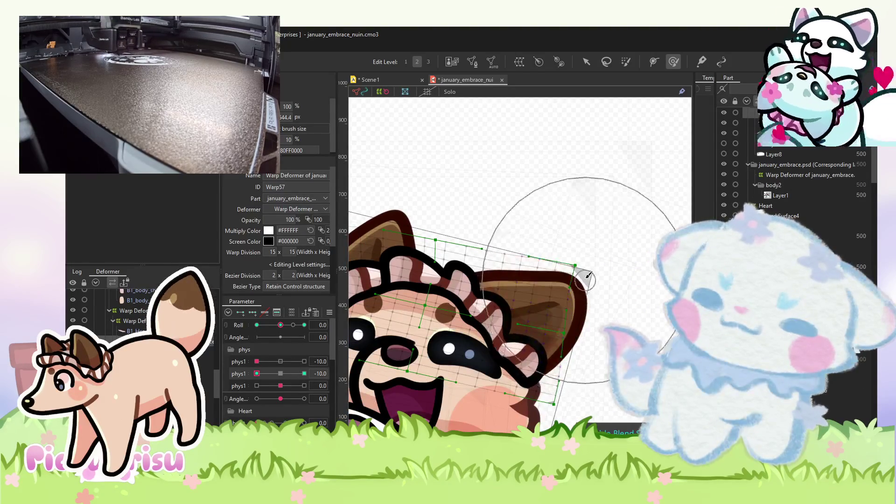
key("v")
key("b")
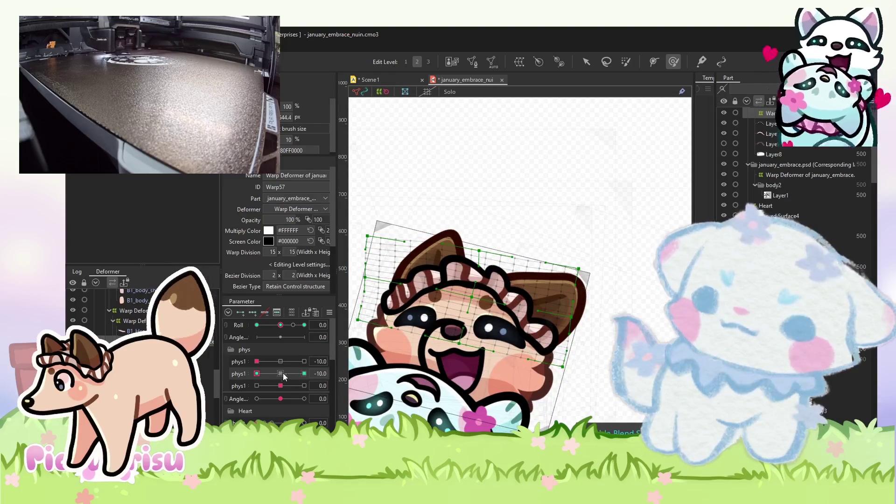
left_click_drag(568, 252, 572, 257)
mouse_move(433, 215)
left_mouse_down()
mouse_move(514, 214)
mouse_move(482, 230)
mouse_move(483, 259)
left_mouse_up()
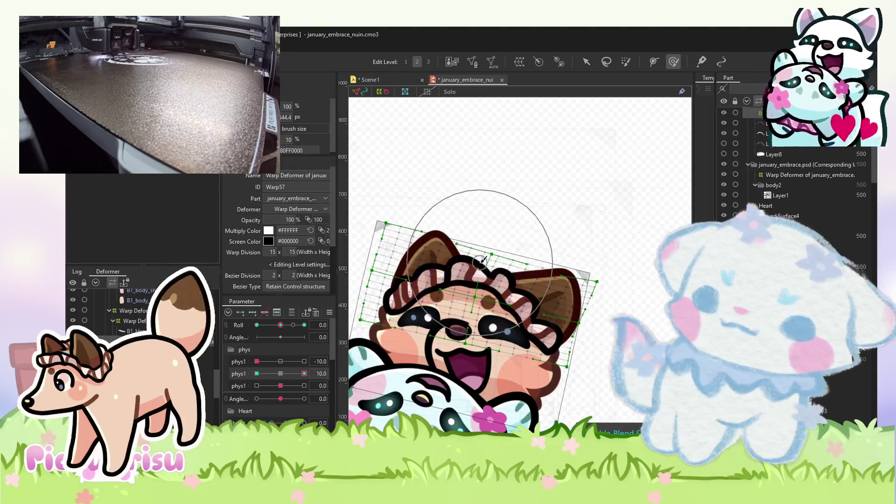
Select the B1_Head_marking layer on the canvas.
scroll(494, 286, "up", 3)
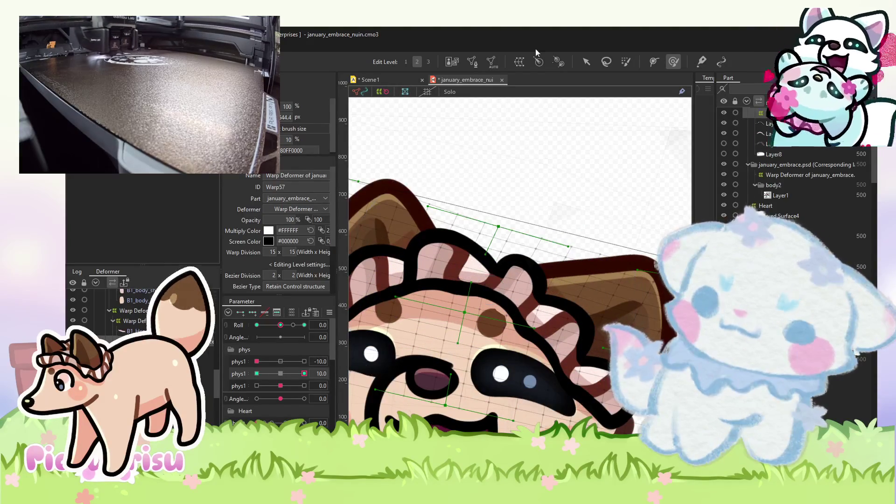
left_click(585, 62)
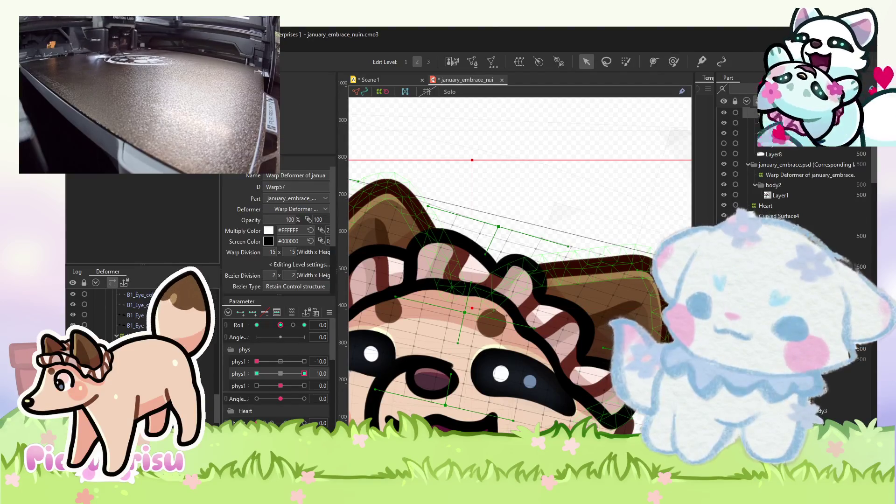
left_click(466, 215)
scroll(466, 215, "down", 4)
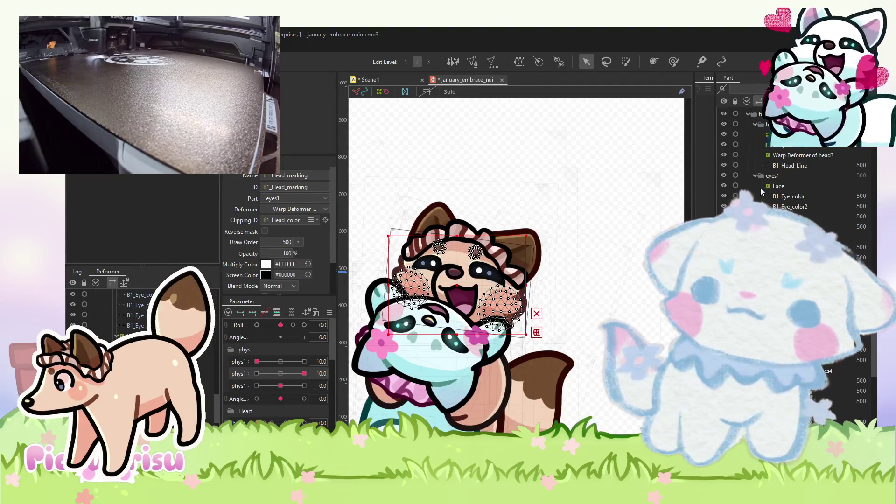
Set second phys1 to -5.5 and Roll to 10, then select the mouth line and Warp Deformer of eyes6.
left_click_drag(304, 373, 267, 373)
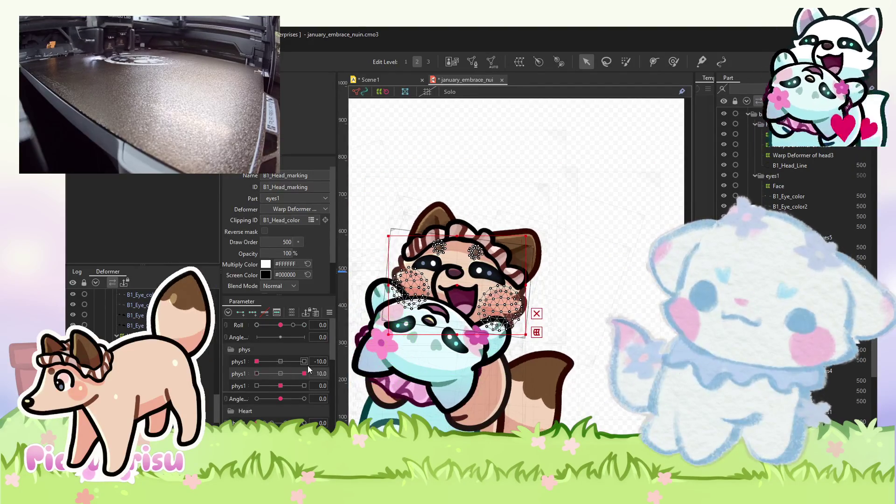
mouse_move(280, 324)
left_mouse_down()
mouse_move(305, 327)
mouse_move(258, 327)
mouse_move(315, 334)
left_mouse_up()
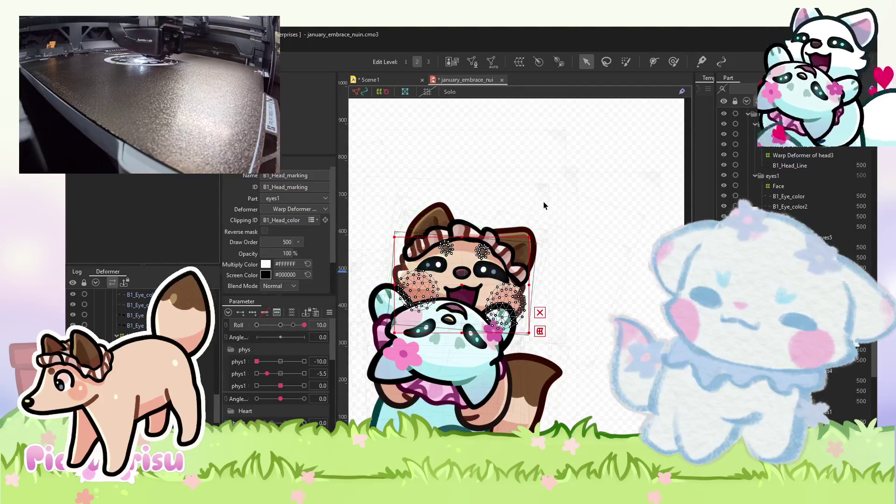
scroll(482, 309, "up", 3)
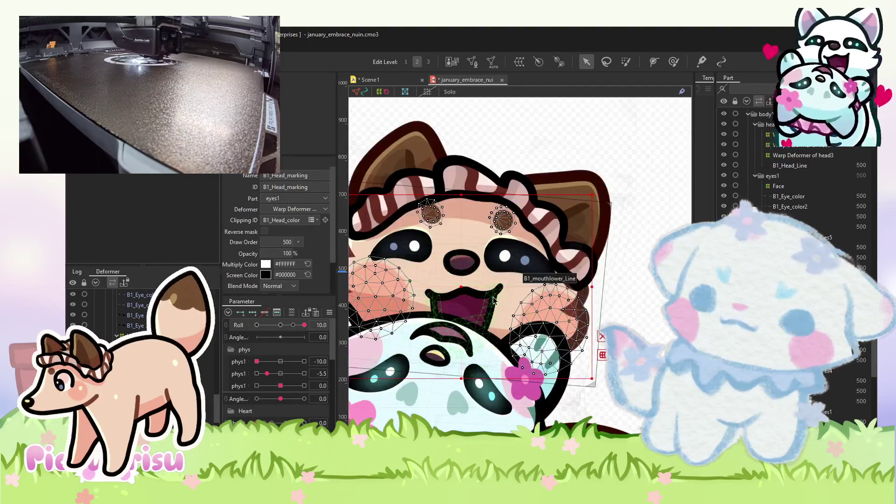
left_click(493, 299)
left_click(571, 246)
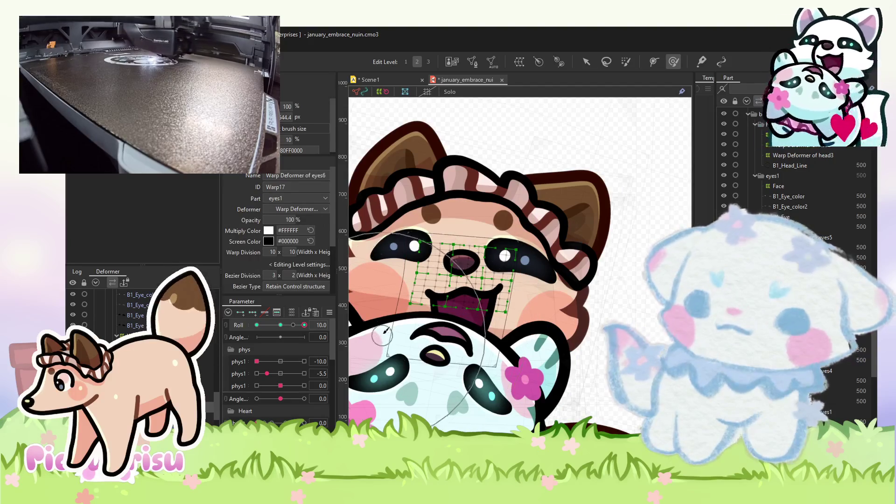
left_click(549, 308)
key("Escape")
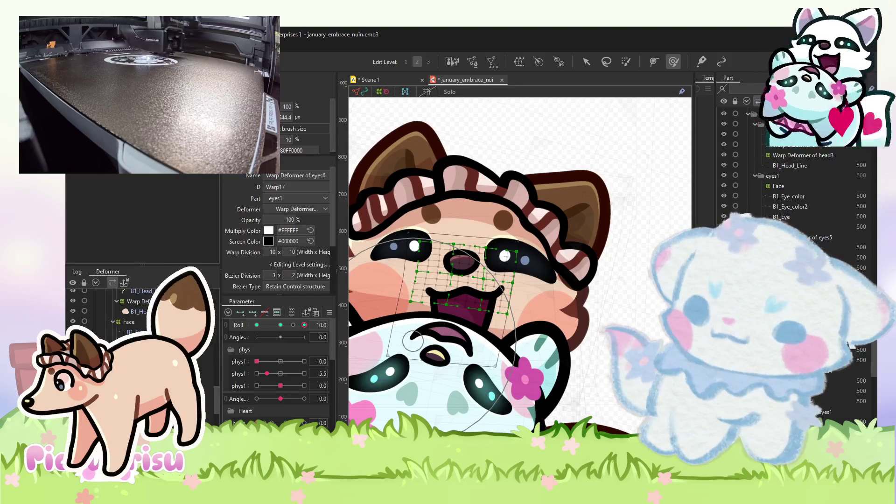
left_click(382, 219)
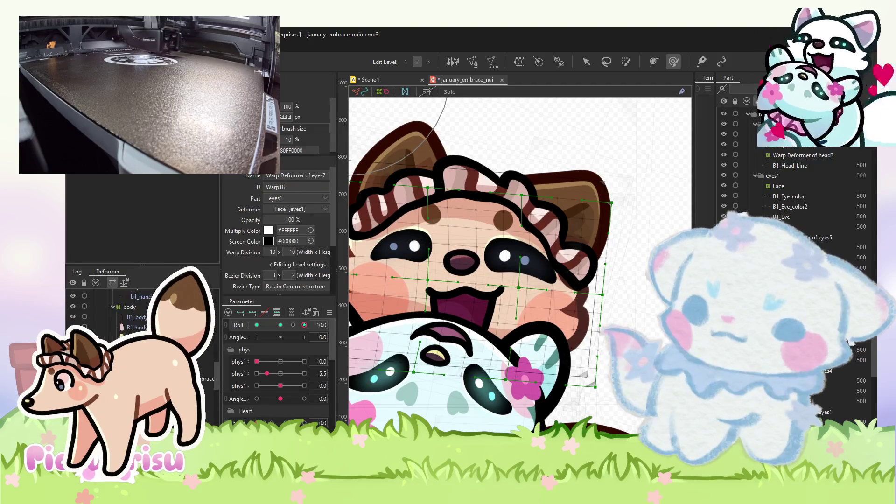
left_click(448, 298)
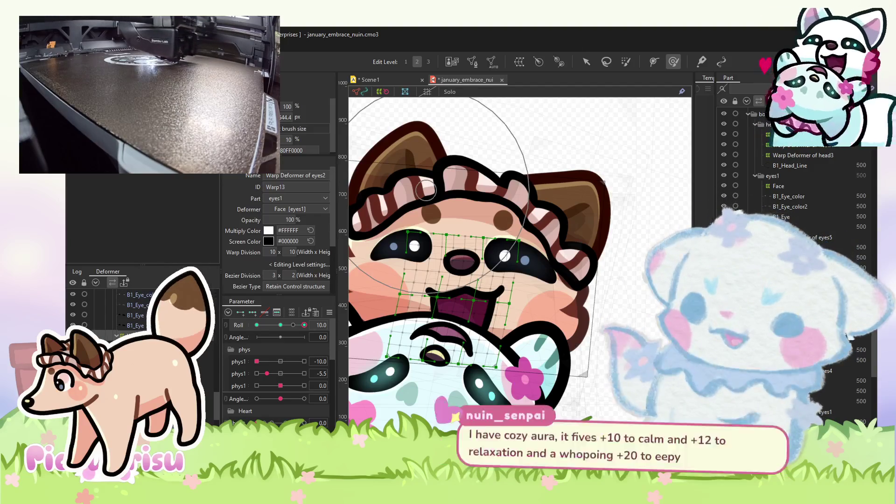
left_click(443, 322)
scroll(471, 355, "up", 3)
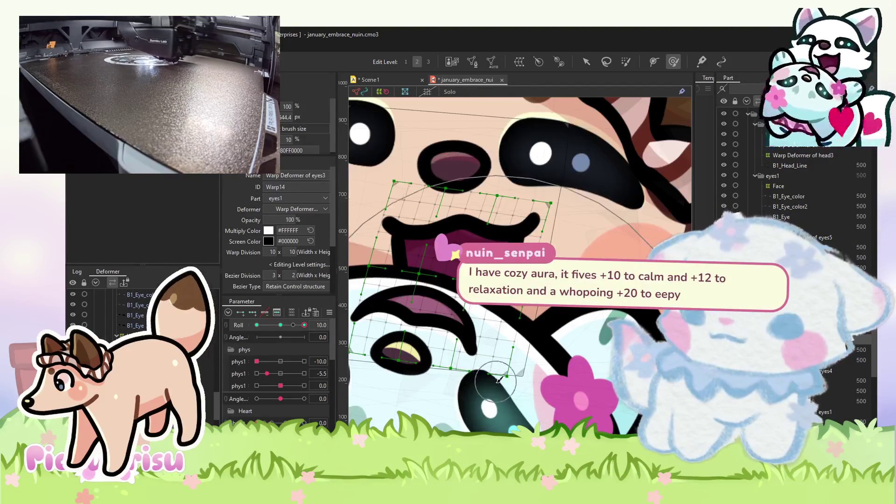
scroll(498, 380, "down", 5)
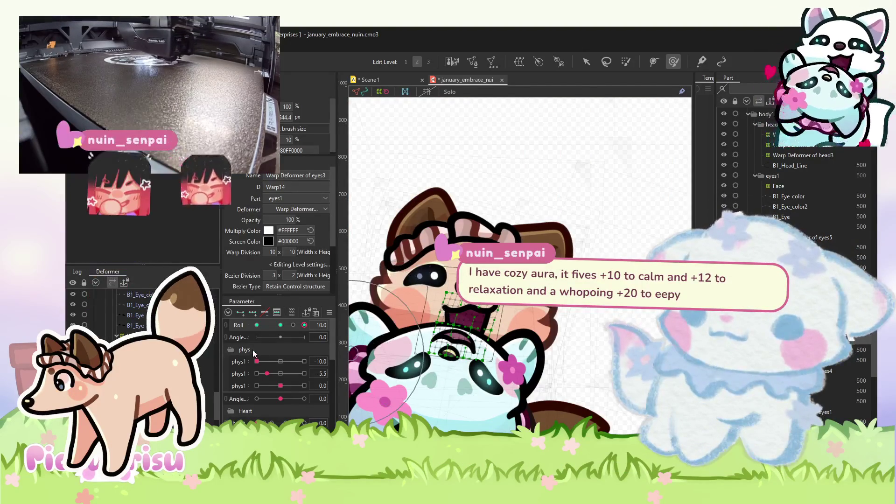
scroll(457, 325, "up", 4)
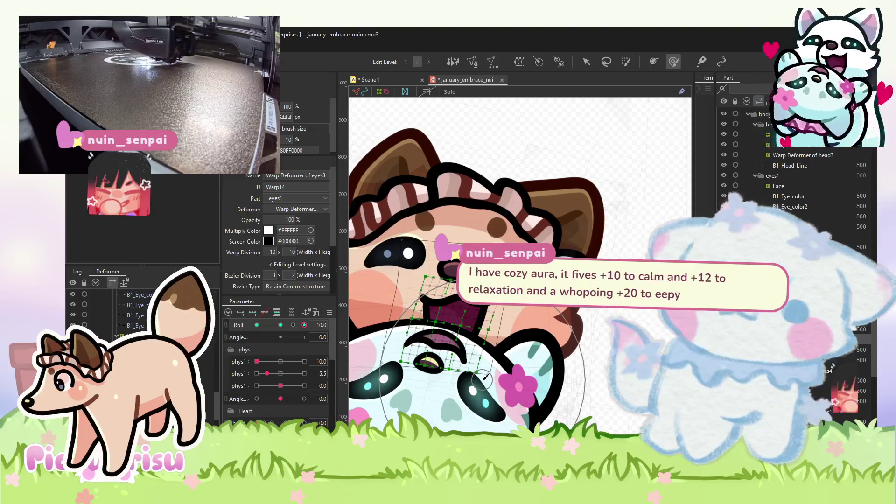
left_click(256, 325)
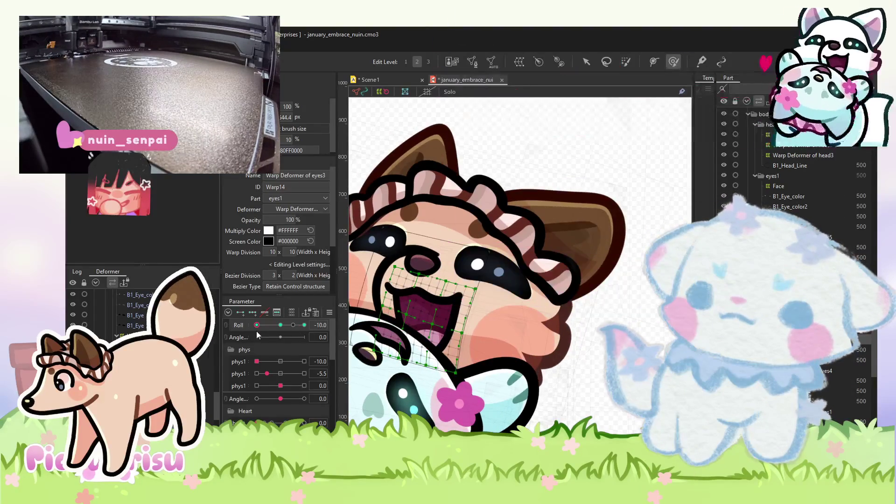
left_click_drag(257, 332, 343, 342)
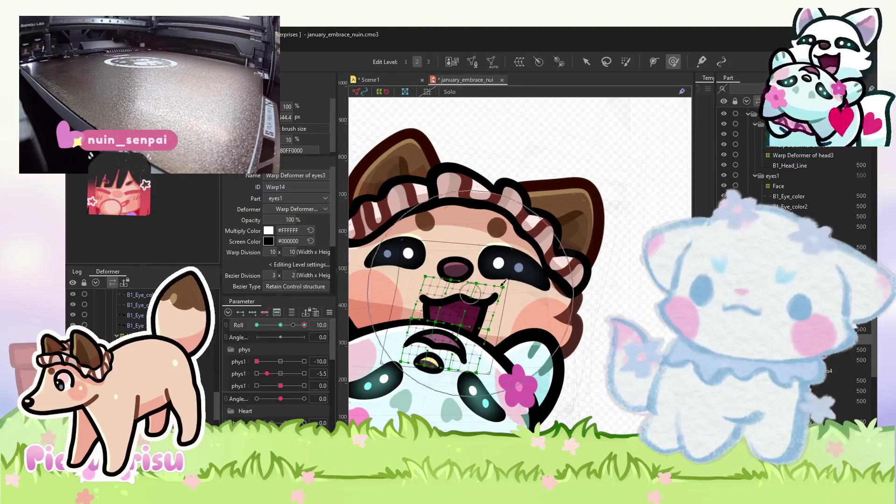
Shift all points of the eyes5 nose-area grid about 20 px to the right.
left_click(455, 268)
scroll(496, 264, "up", 3)
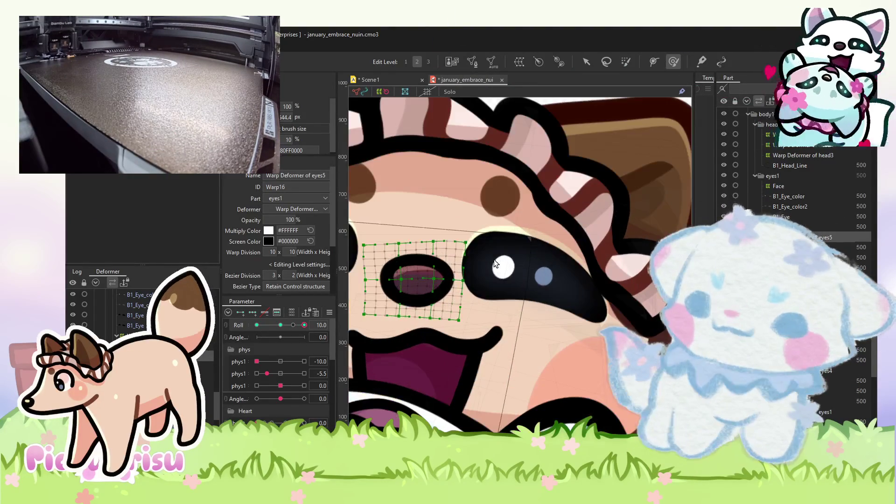
key("ctrl+a")
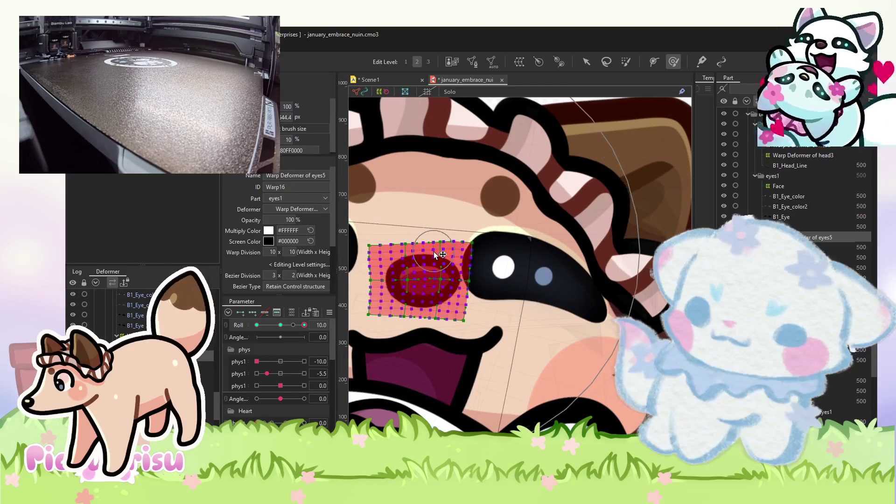
left_click_drag(426, 284, 436, 284)
scroll(490, 271, "down", 4)
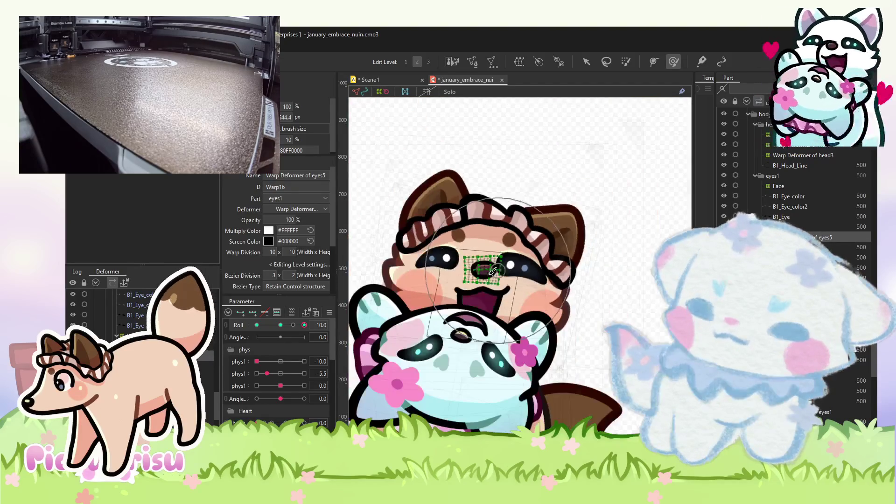
scroll(438, 275, "up", 3)
key("ctrl+a")
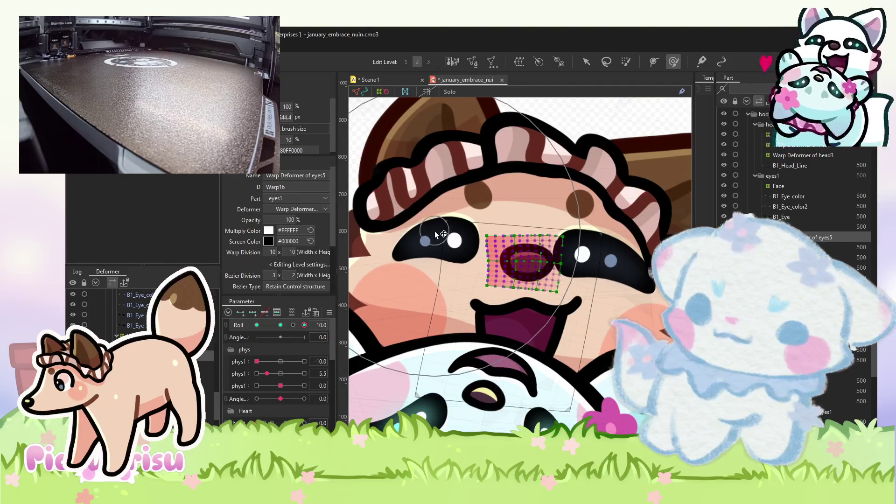
left_click(460, 357)
Zoom out to show both hugging characters and switch to the Scene1 animation.
left_click_drag(481, 331, 461, 337)
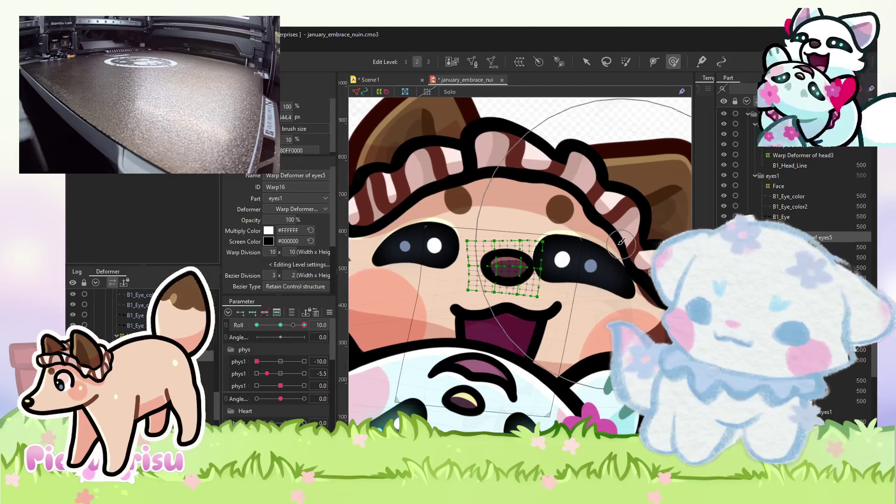
scroll(614, 247, "down", 3)
mouse_move(304, 325)
left_mouse_down()
mouse_move(267, 323)
mouse_move(323, 312)
left_mouse_up()
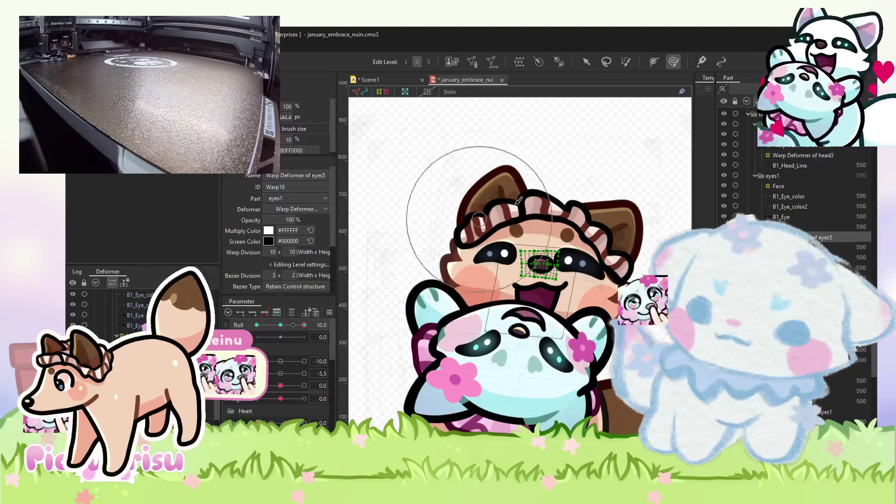
scroll(517, 201, "up", 3)
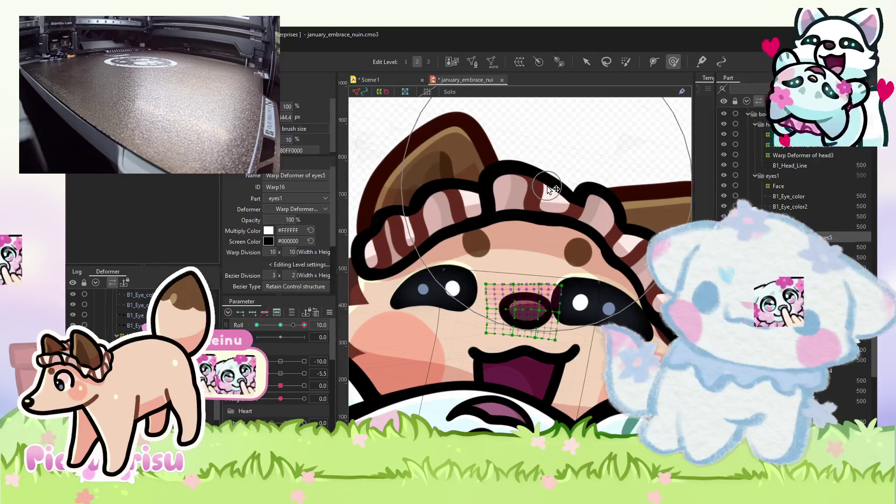
scroll(505, 210, "down", 3)
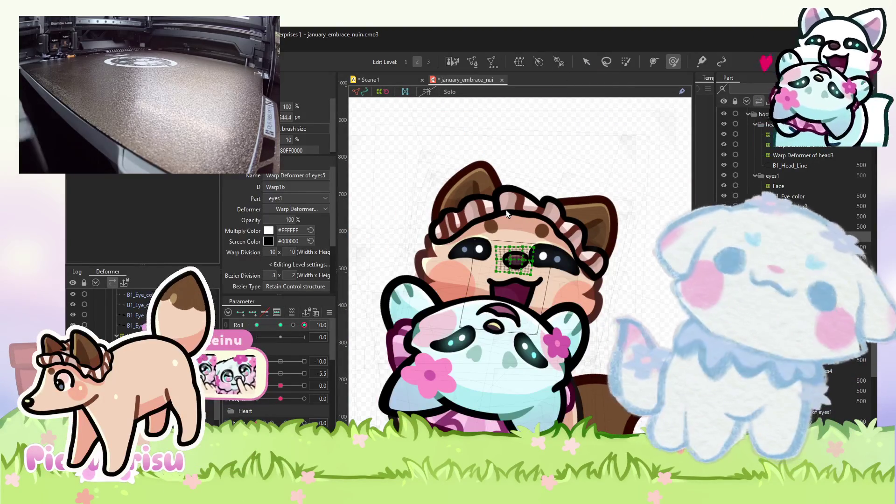
scroll(491, 230, "down", 2)
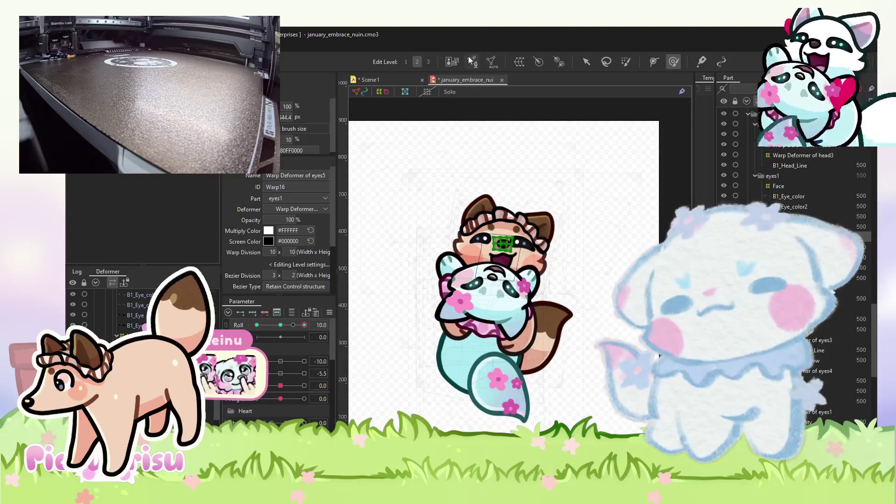
left_click(409, 78)
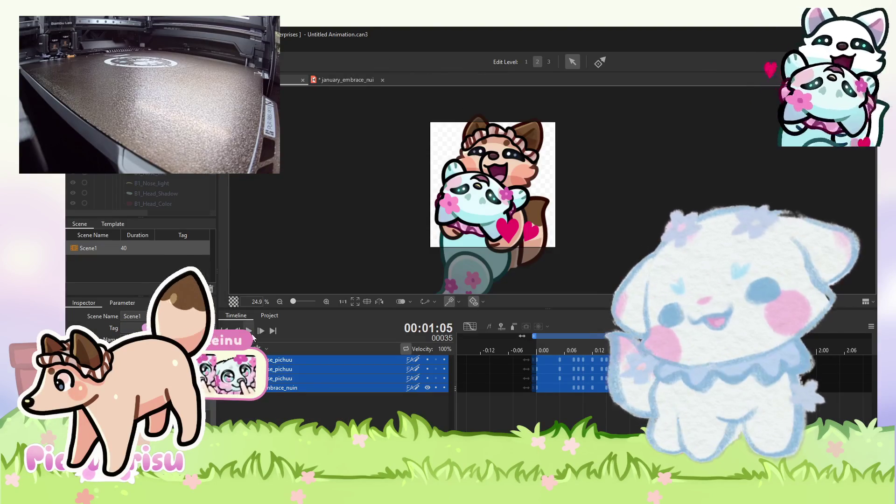
Play the Scene1 hug animation, zoom the preview, and return to january_embrace_nuin.cmo3.
left_click(248, 330)
scroll(456, 220, "down", 2)
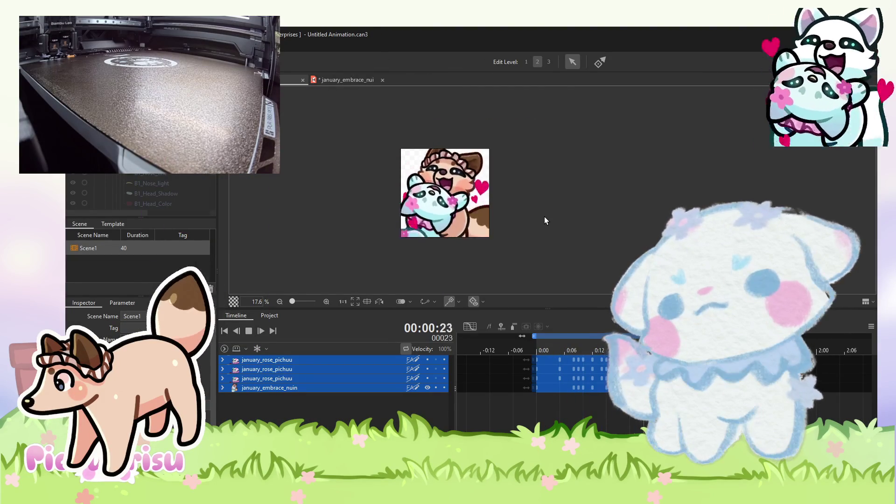
scroll(544, 216, "down", 1)
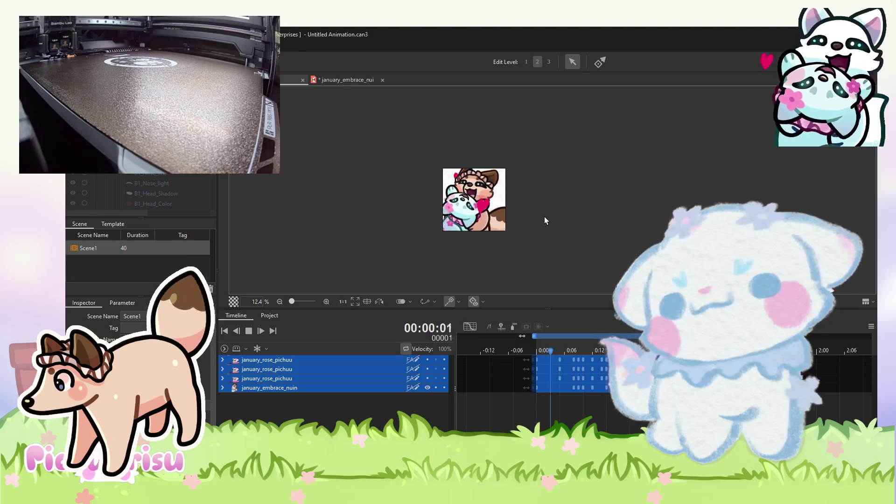
scroll(580, 212, "up", 1)
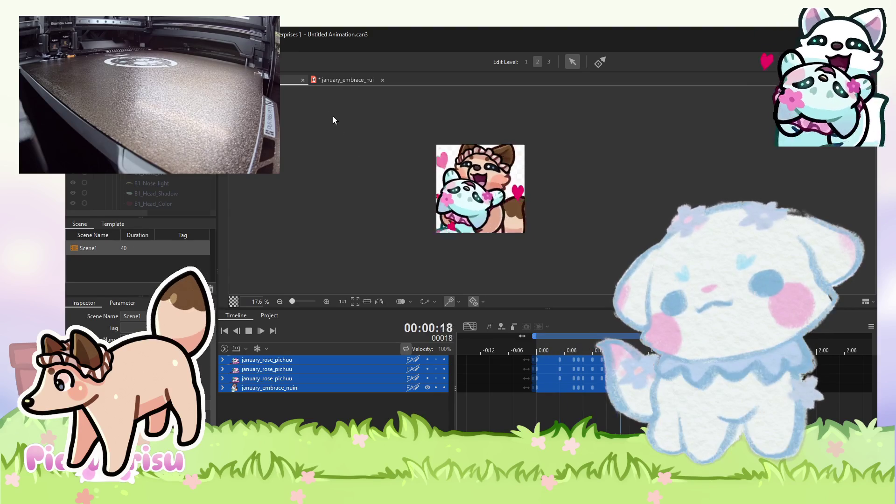
left_click(327, 80)
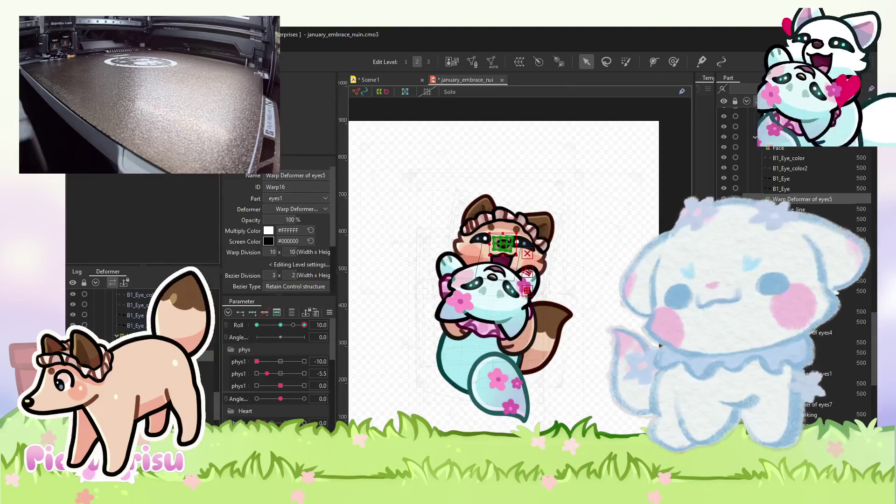
Select the orange cat's Face deformer and switch to brush-style deforming.
left_click(537, 219)
scroll(513, 234, "up", 2)
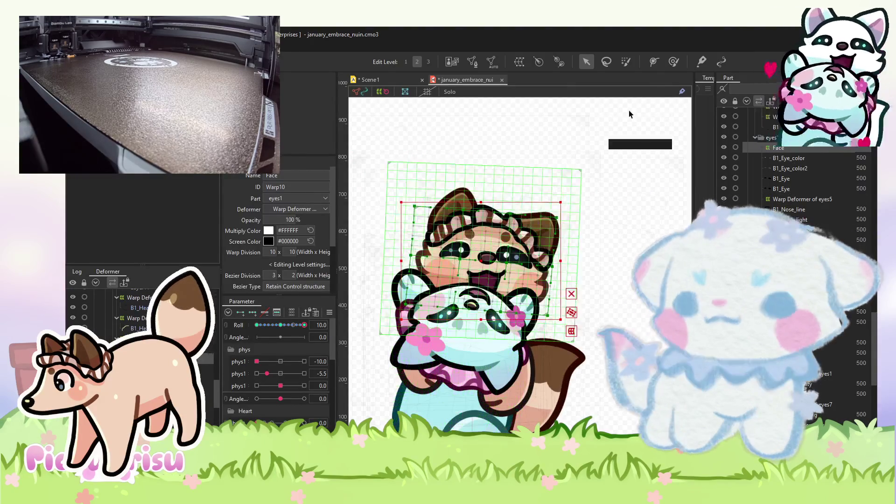
left_click(673, 61)
scroll(533, 247, "up", 2)
scroll(490, 261, "up", 2)
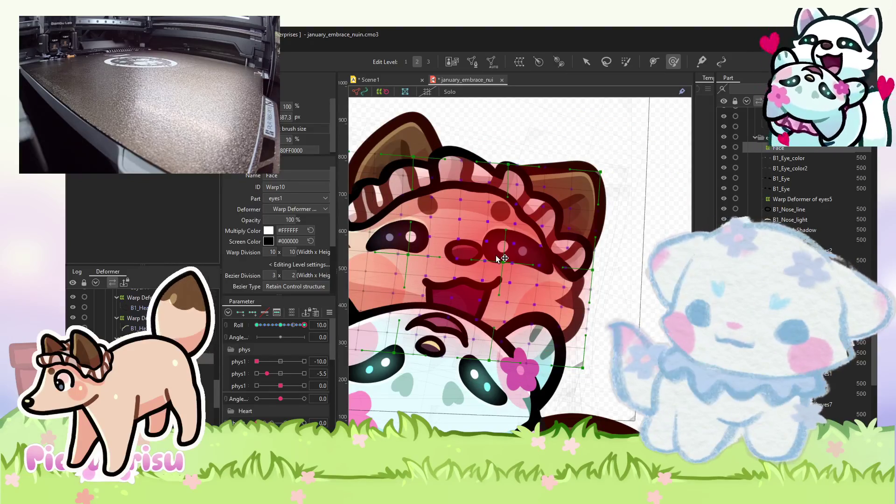
Wrap B1_Eye_color and the other eye meshes in new Warp Deformer of eyes10 under Face.
left_click(498, 258)
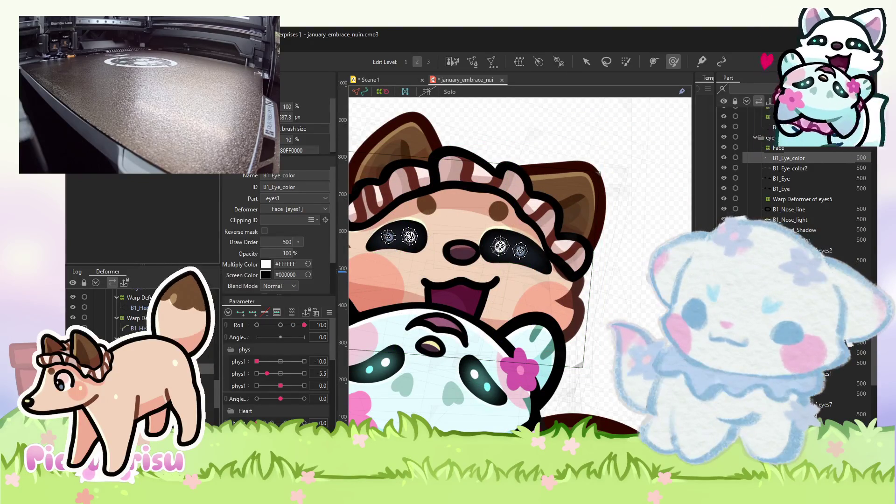
left_click(782, 188, "shift")
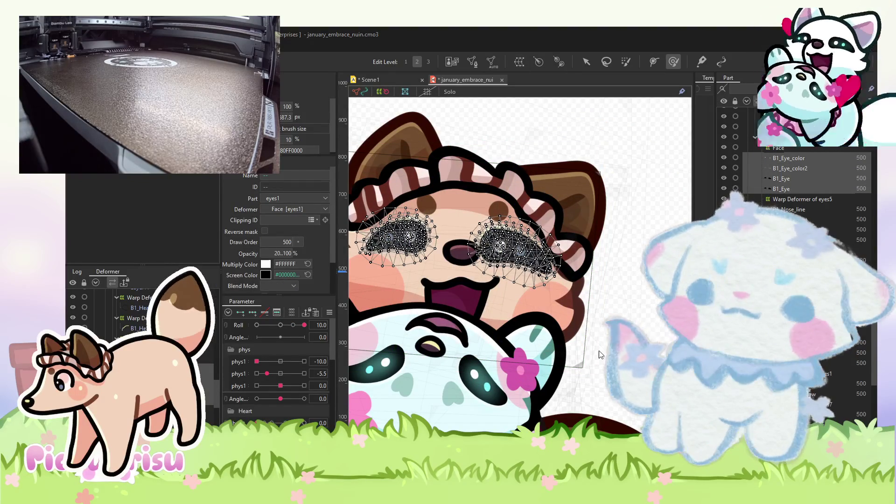
left_click(491, 261)
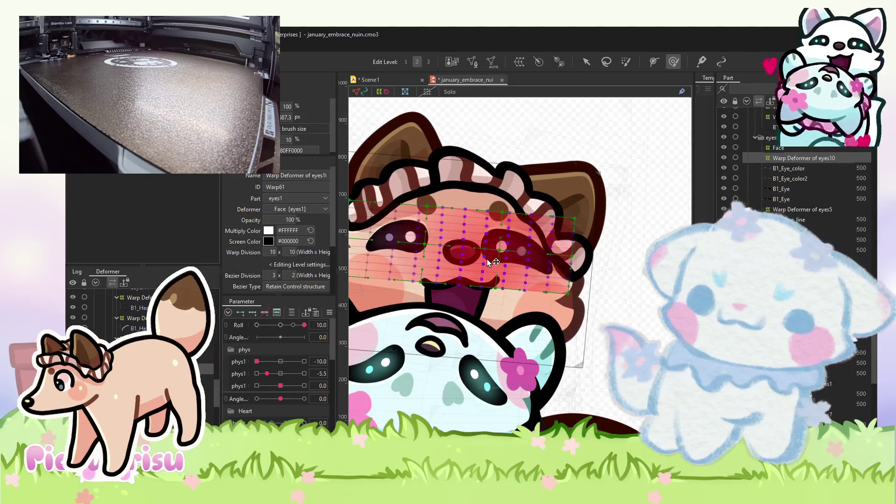
left_click(284, 345)
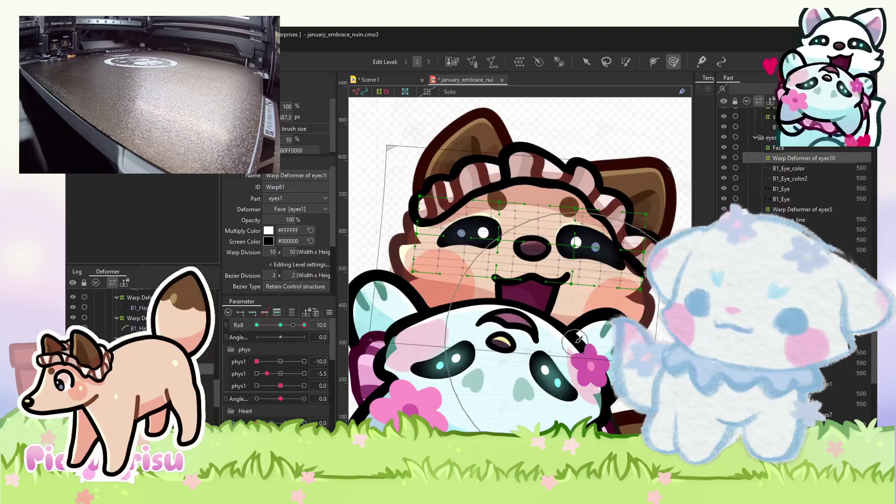
left_click(387, 79)
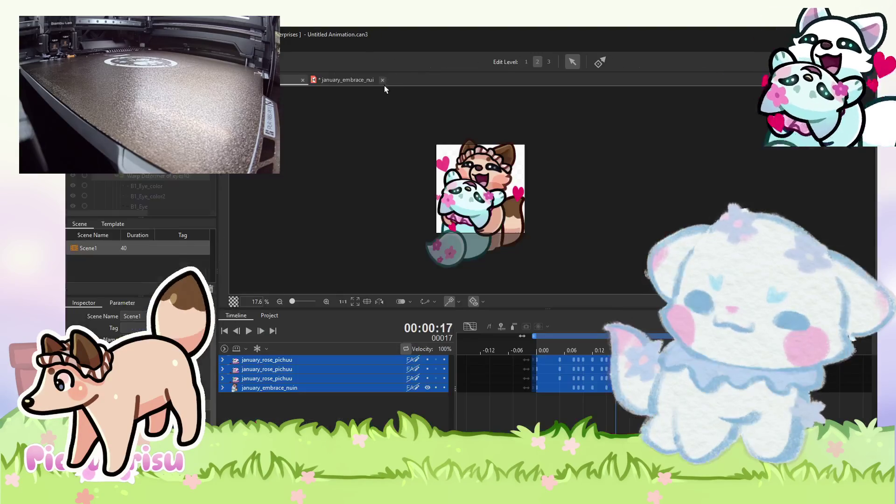
Step back one frame, replay the hug animation, and return to the january_embrace_nuin model.
left_click(240, 331)
left_click(246, 331)
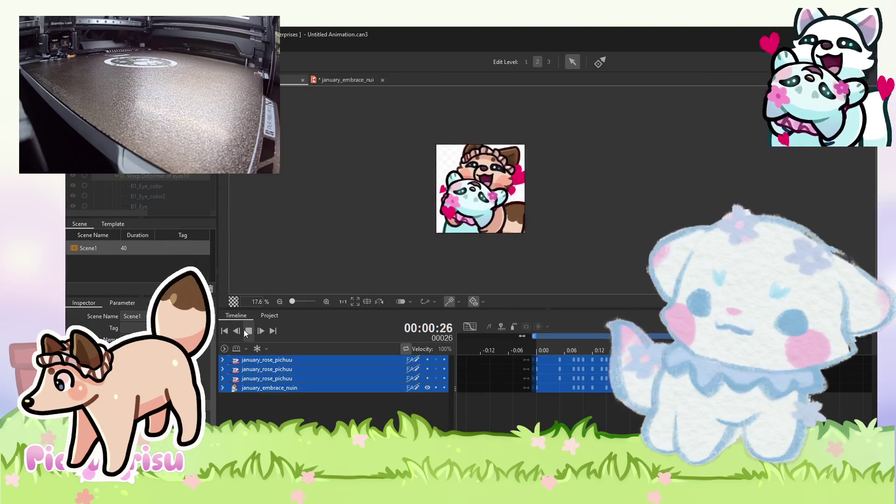
scroll(452, 226, "down", 2)
scroll(452, 225, "up", 1)
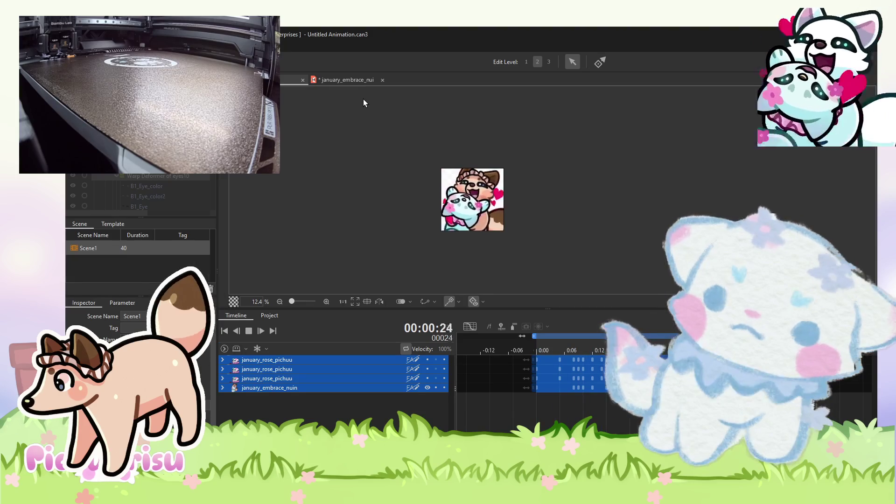
left_click(359, 80)
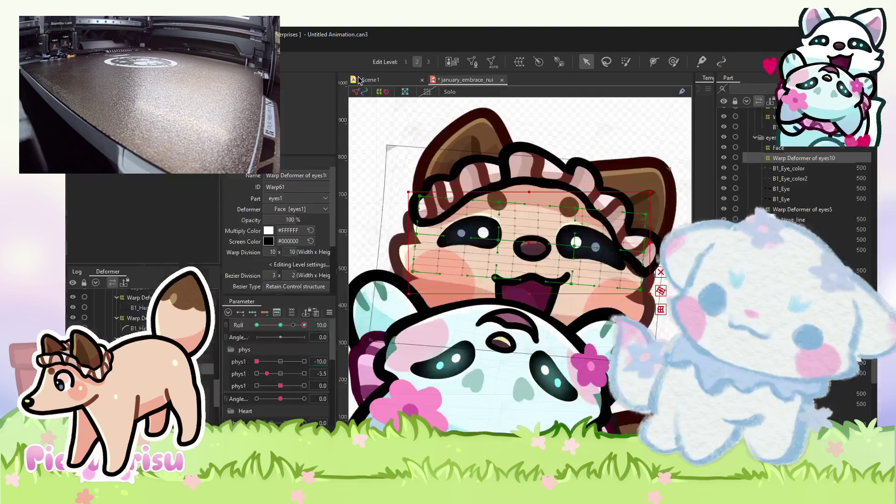
Select the warp covering both characters, reset second phys1 and Roll to 0, then set Roll 10.
left_click(525, 140)
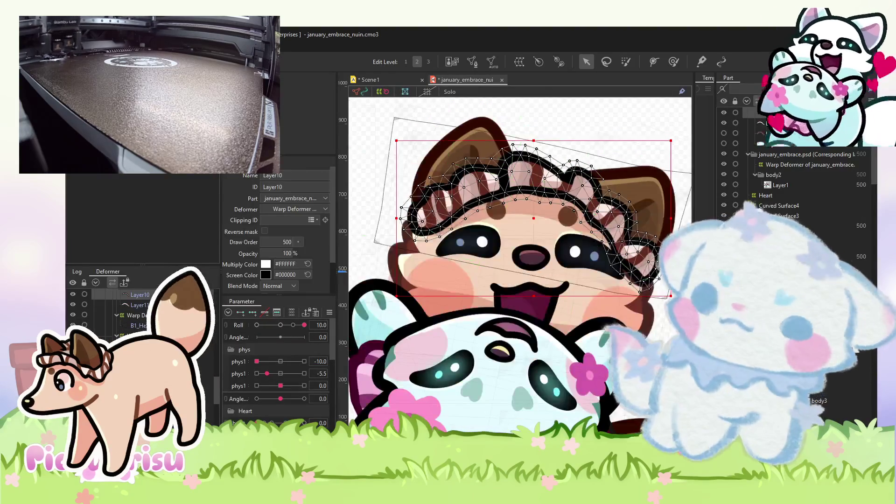
left_click(186, 359)
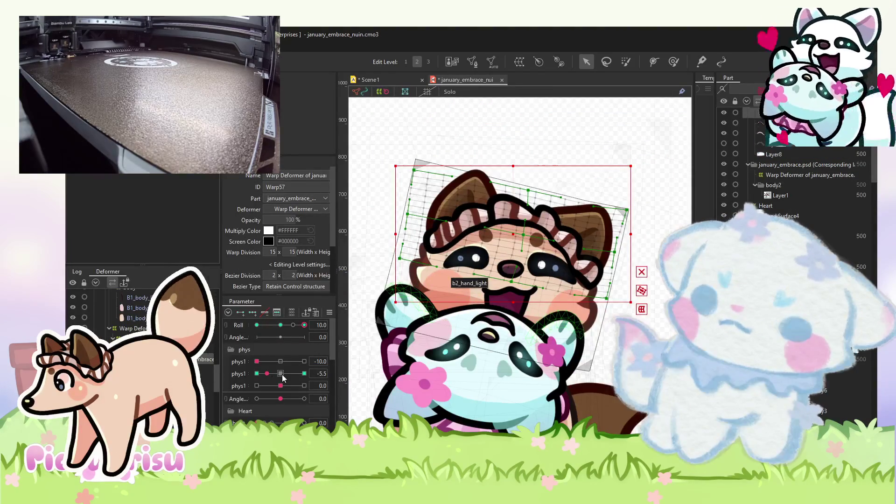
left_click(281, 374)
left_click(281, 324)
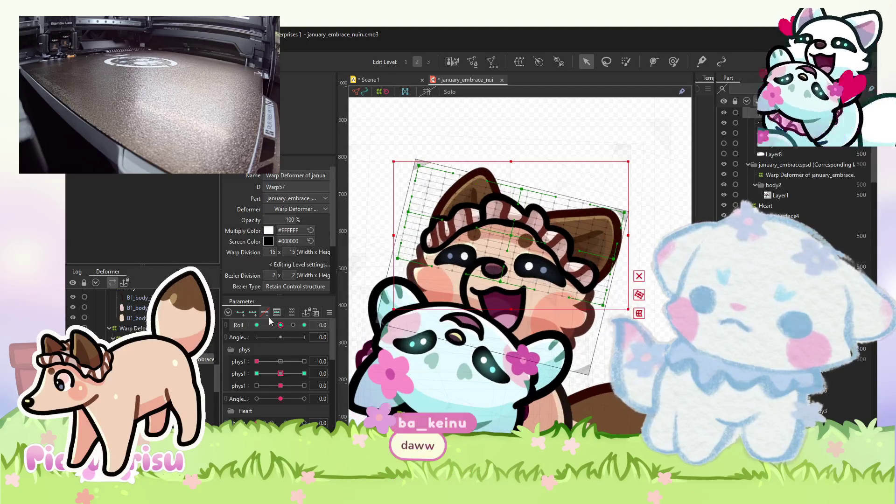
left_click(304, 325)
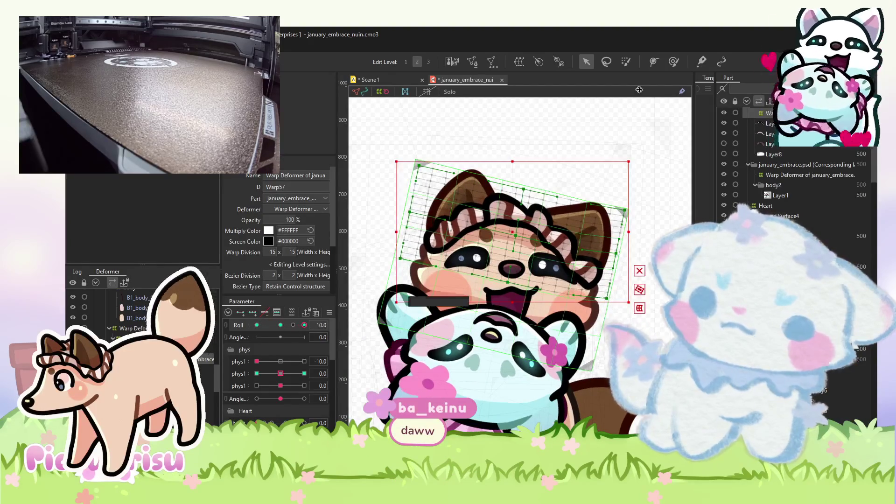
scroll(550, 229, "up", 2)
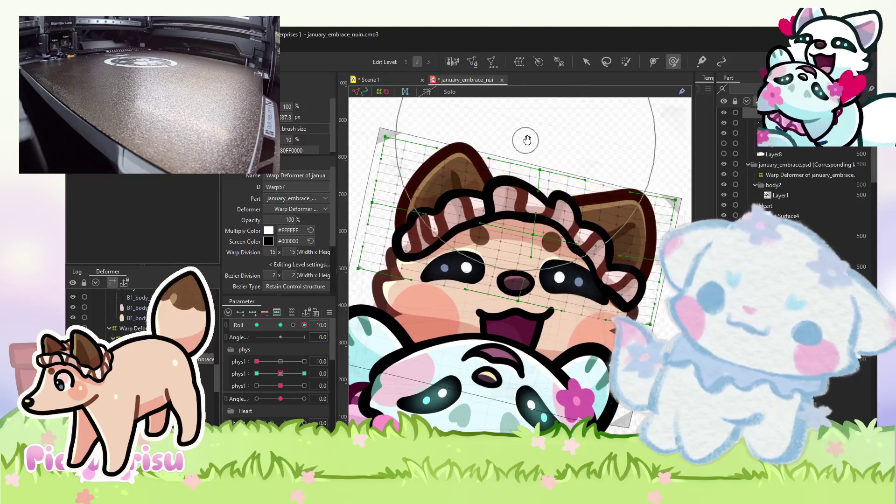
left_click_drag(407, 135, 456, 141)
left_click_drag(531, 123, 392, 114)
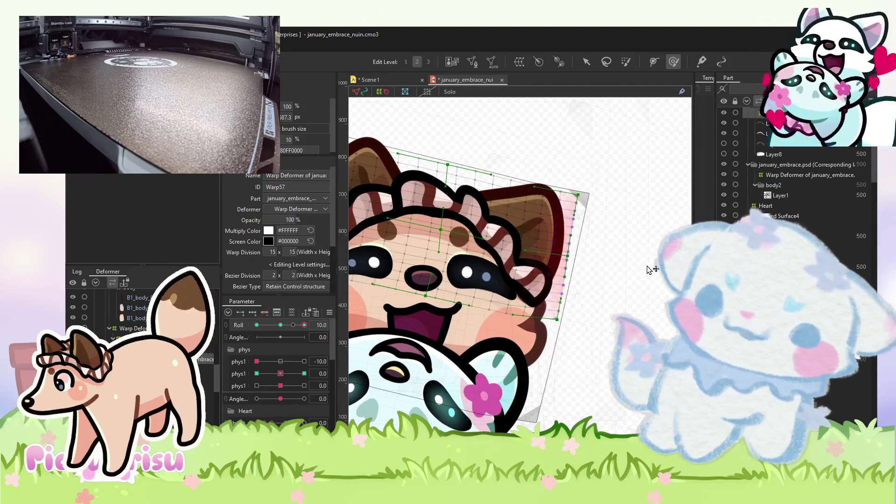
scroll(650, 269, "down", 3)
At Roll -10, reshape the orange cat's nose area, then return Roll to 10.
left_click_drag(299, 327, 257, 326)
scroll(531, 300, "up", 2)
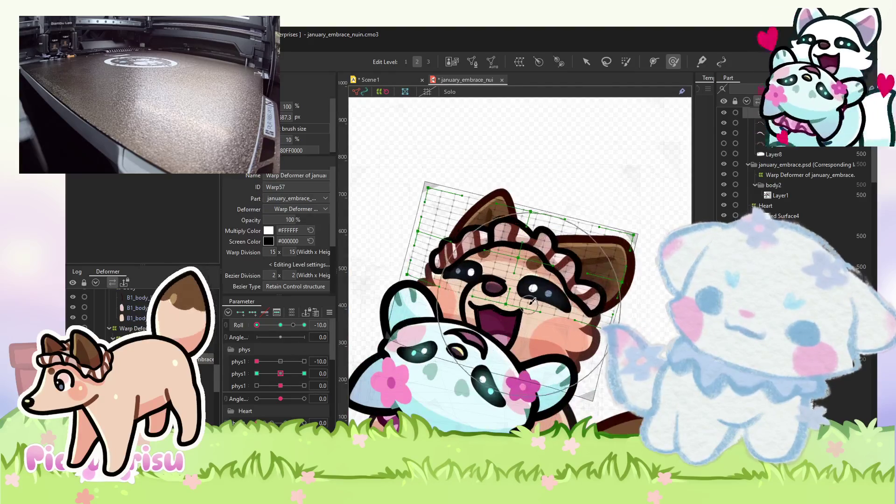
left_click_drag(512, 285, 461, 270)
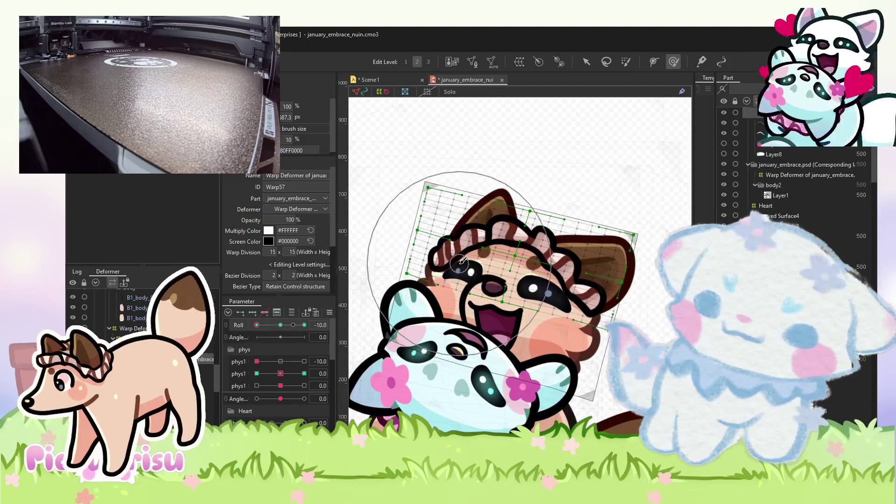
left_click(465, 259)
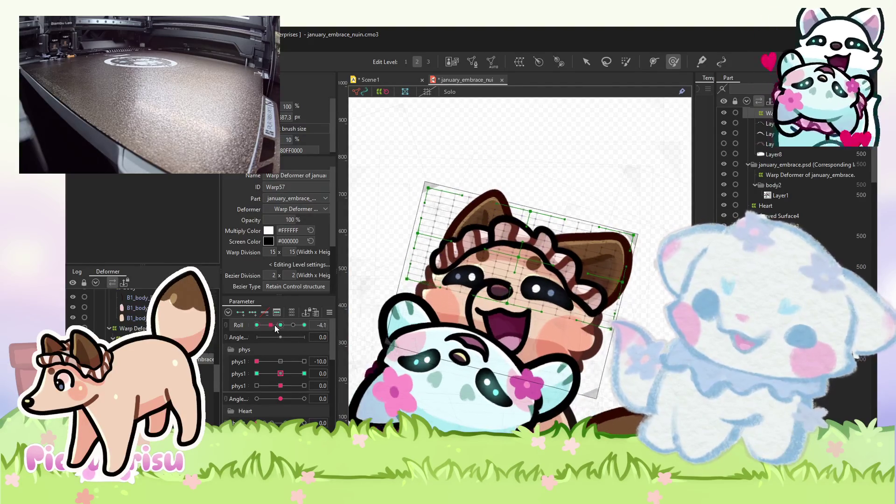
left_click(304, 325)
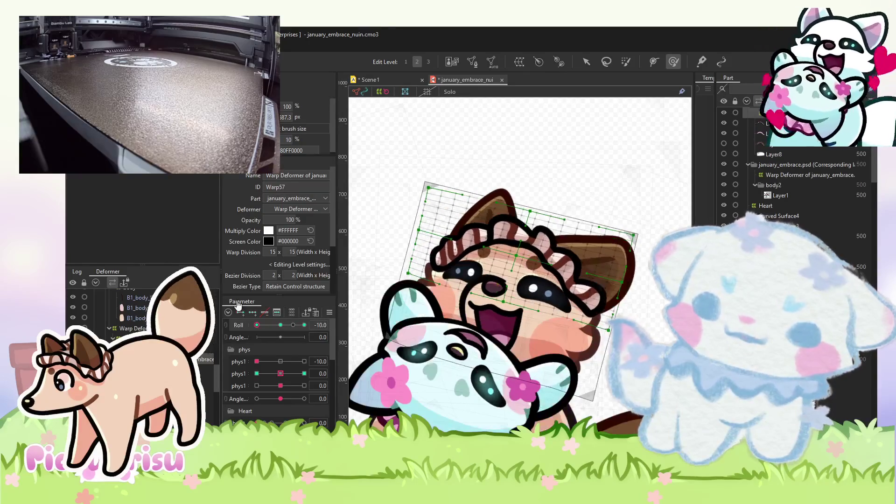
Select a face mesh and head-top warp points, check Roll -10, then play the hug animation.
scroll(578, 293, "up", 5)
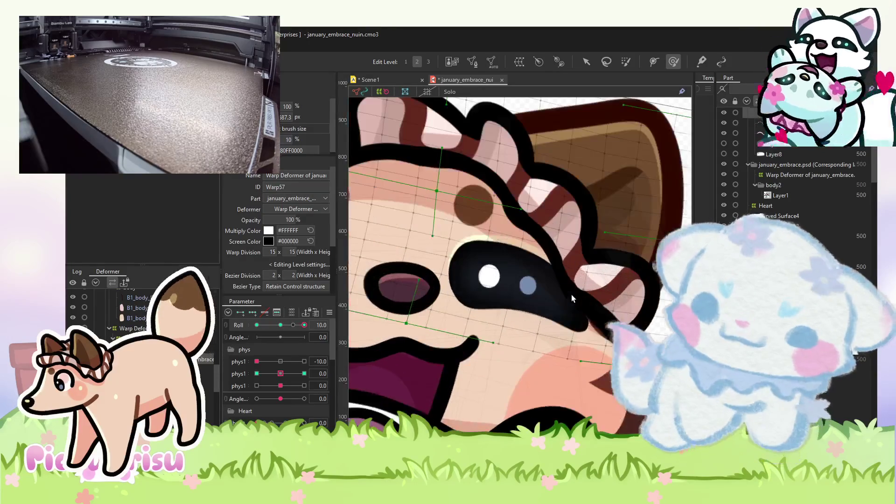
left_click(556, 259)
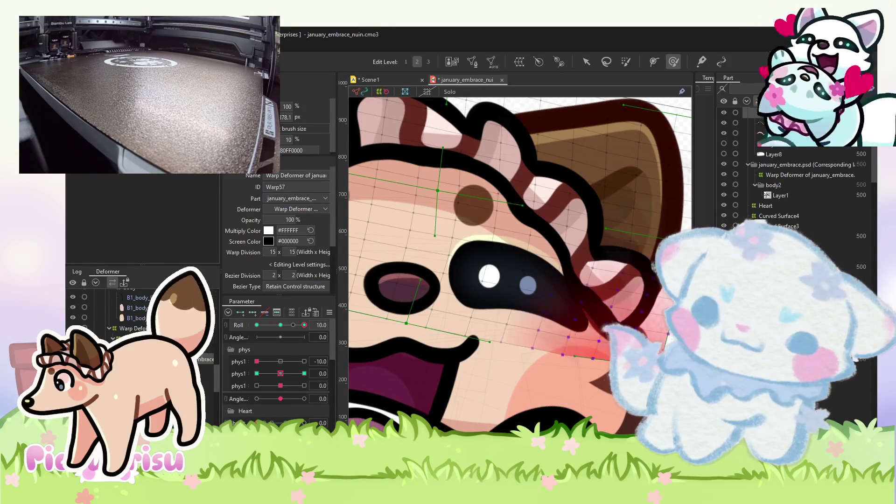
scroll(519, 266, "down", 5)
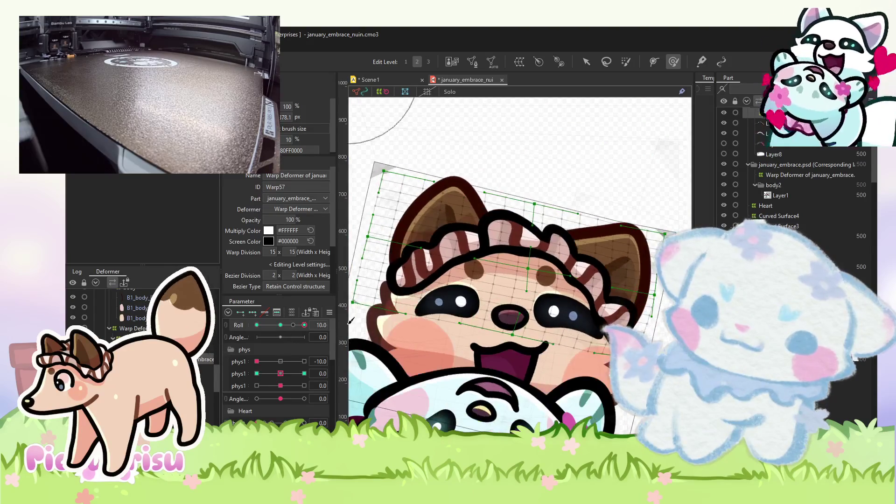
scroll(468, 315, "up", 3)
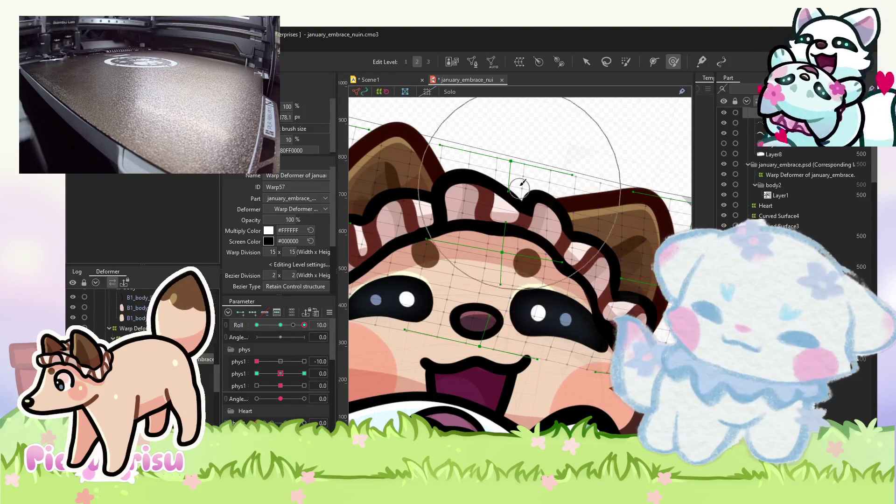
left_click_drag(476, 198, 483, 207)
scroll(483, 205, "down", 3)
left_click(473, 204)
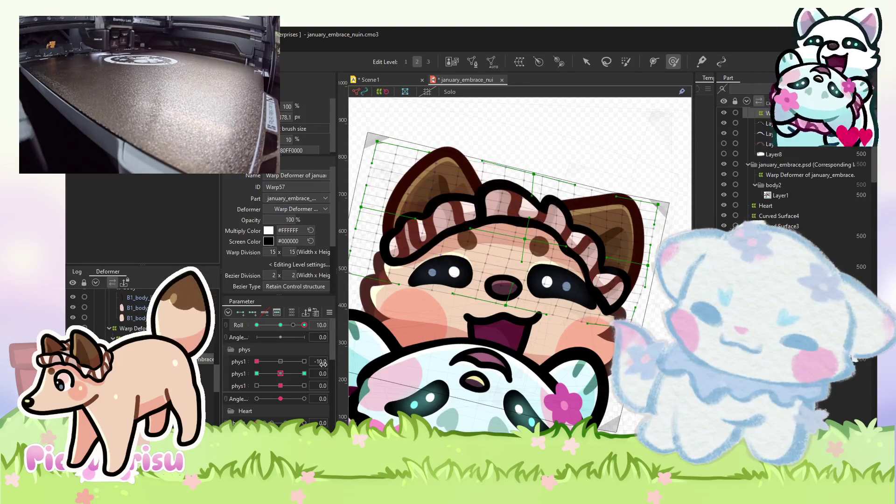
left_click_drag(293, 325, 256, 325)
scroll(484, 215, "up", 3)
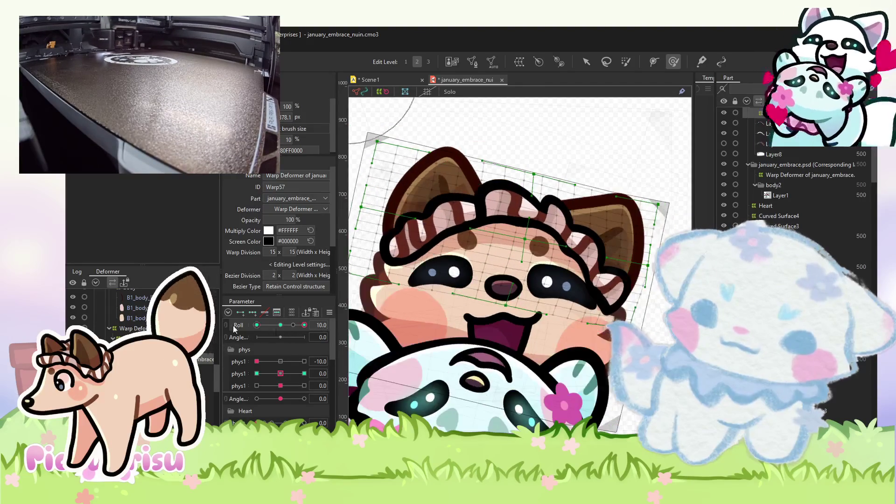
left_click(485, 212)
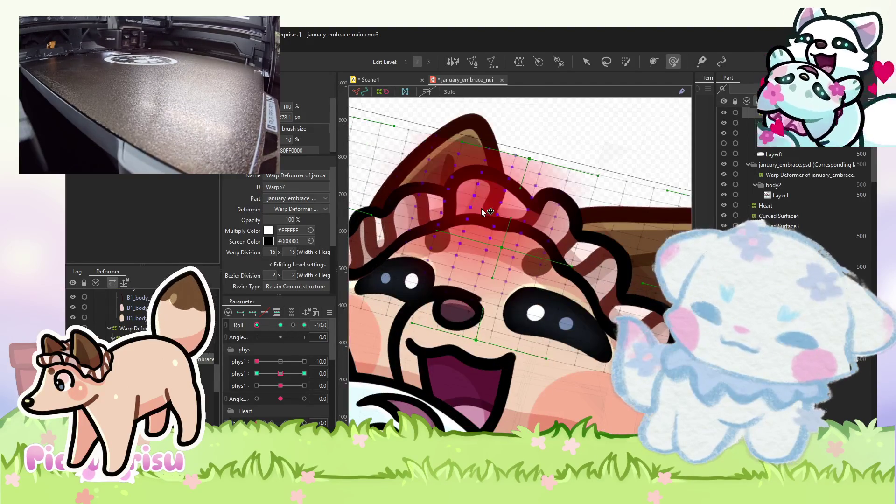
left_click(401, 74)
left_click(248, 330)
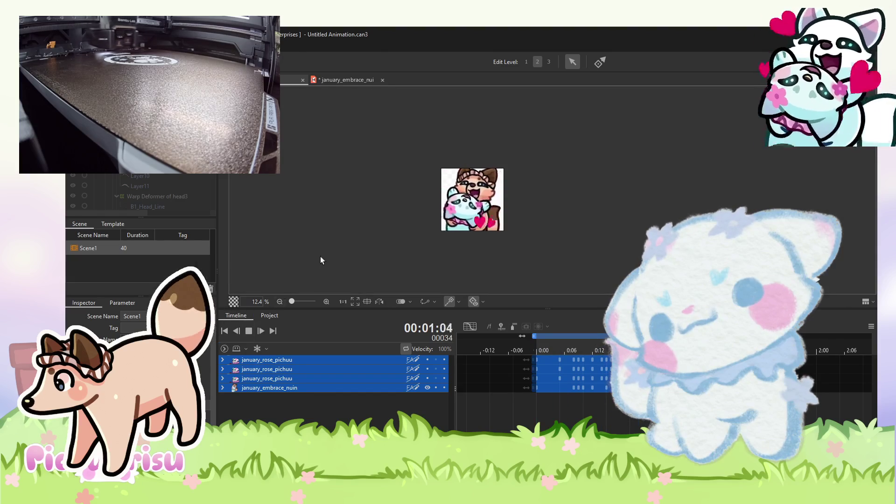
scroll(494, 219, "up", 3)
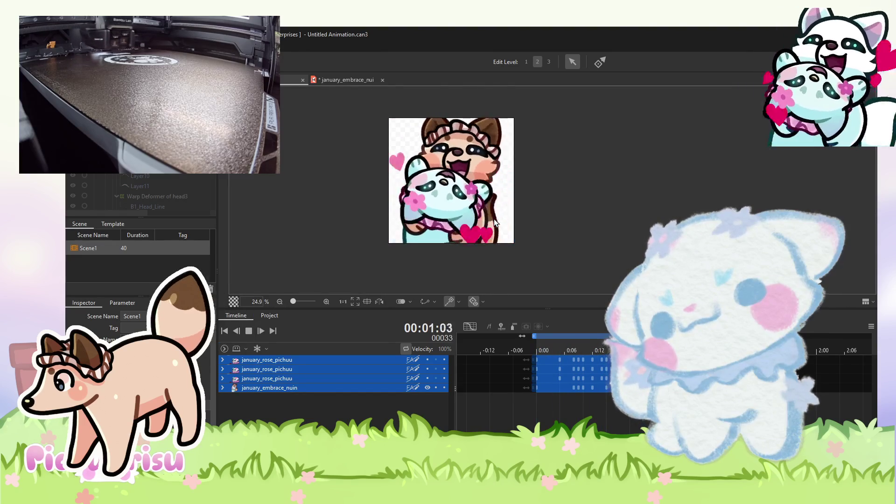
scroll(494, 219, "down", 1)
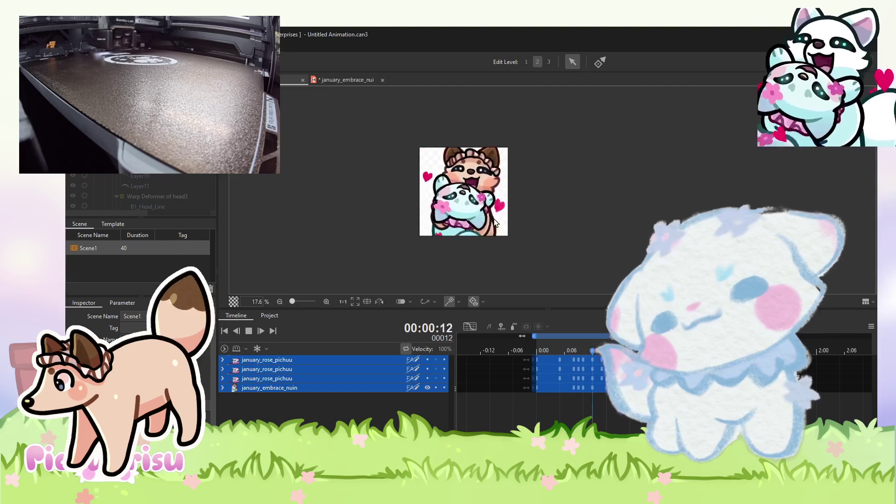
scroll(493, 219, "down", 1)
key("alt+f")
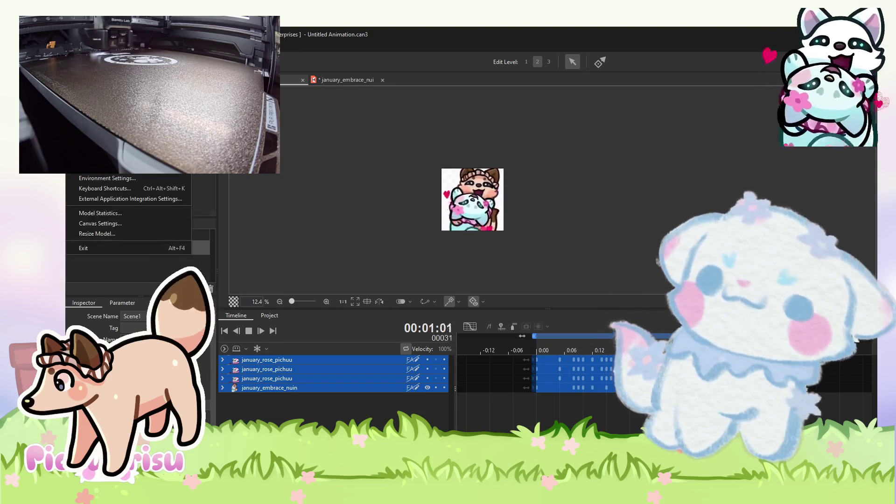
left_click(368, 174)
scroll(570, 209, "up", 1)
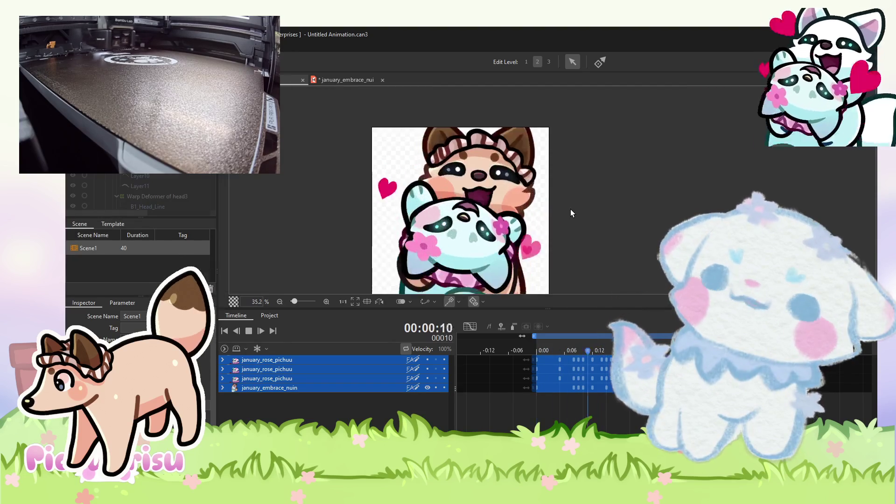
left_click_drag(329, 155, 310, 157)
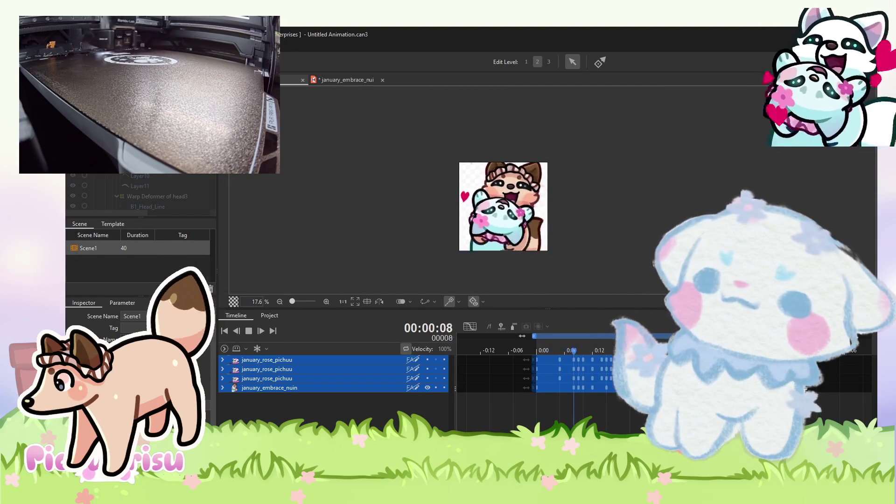
key("alt+f")
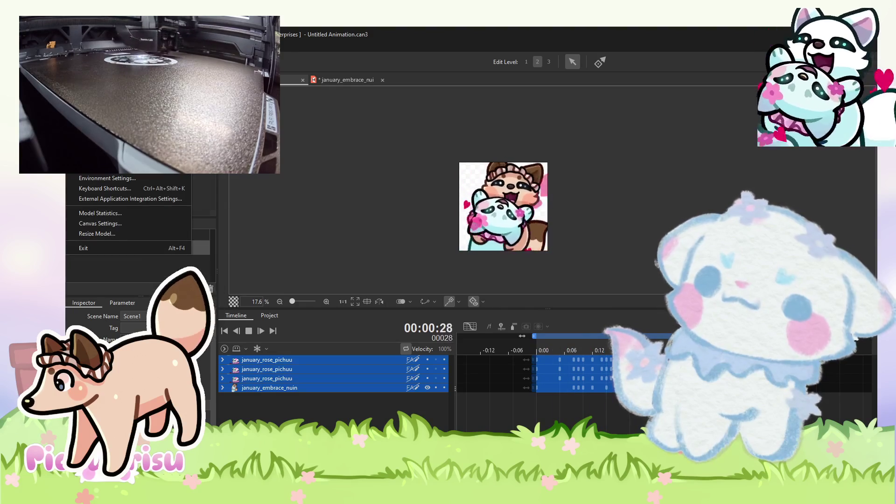
mouse_move(140, 154)
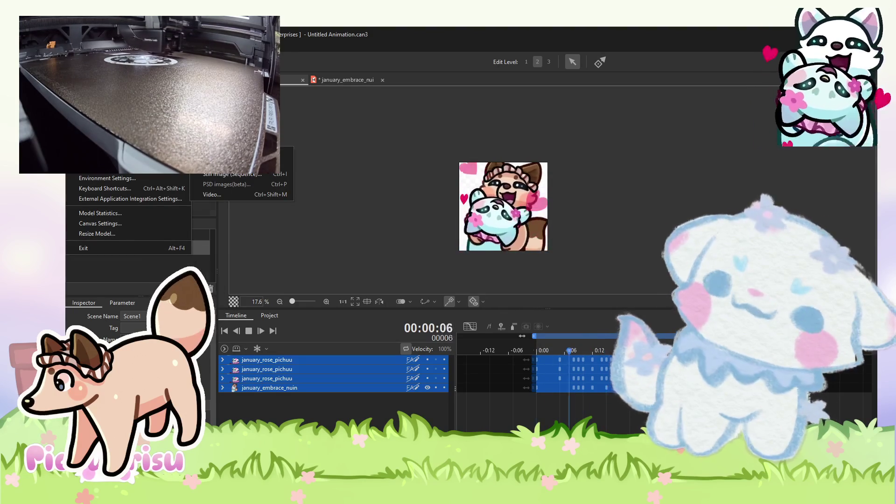
left_click(477, 201)
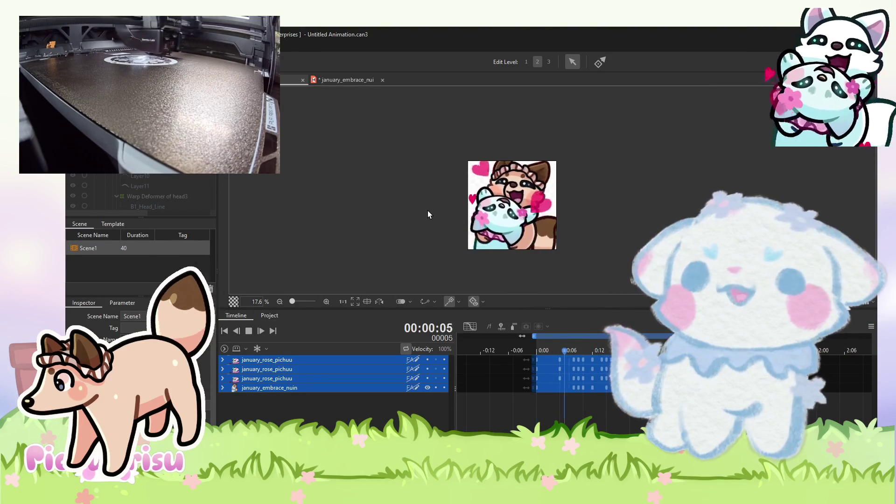
Stop Scene1's hug animation playback, leaving the preview at frame 00067.
left_click(249, 330)
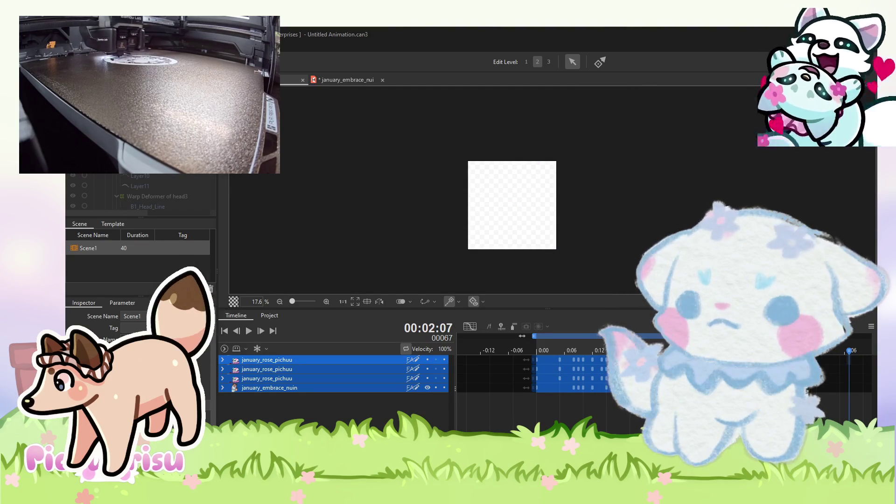
Save the hug model as january_embrace_aaron.cmo3 and load the white-and-orange cat artwork onto it.
left_click_drag(381, 194, 368, 191)
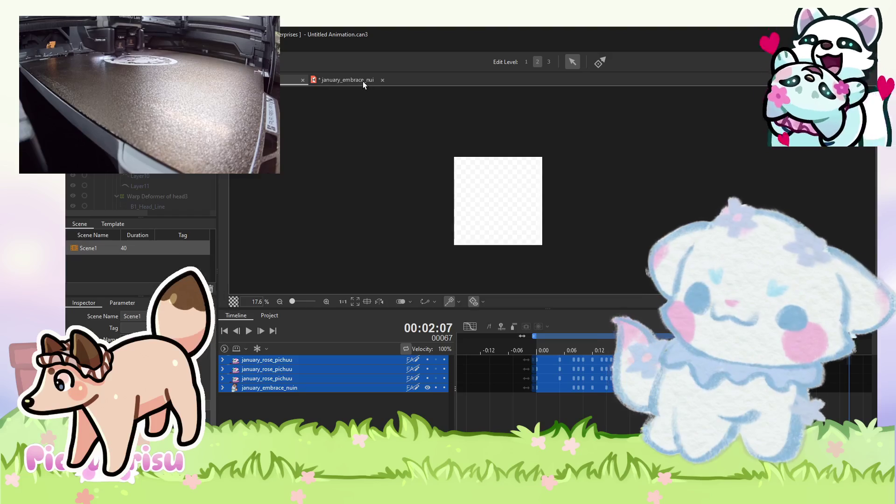
left_click(363, 81)
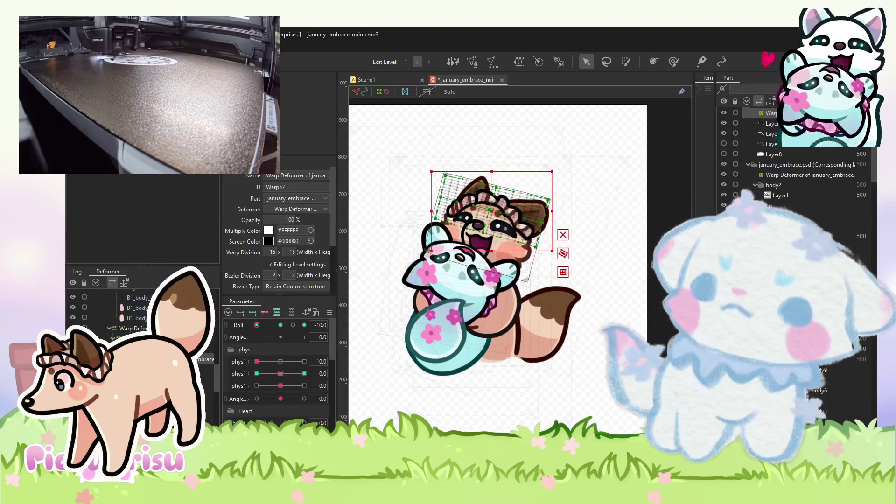
key("alt+f")
key("Escape")
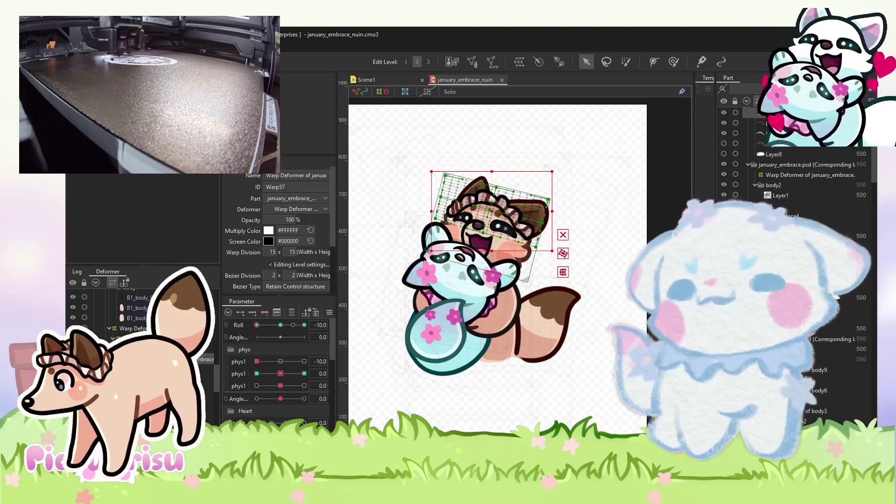
key("alt+f")
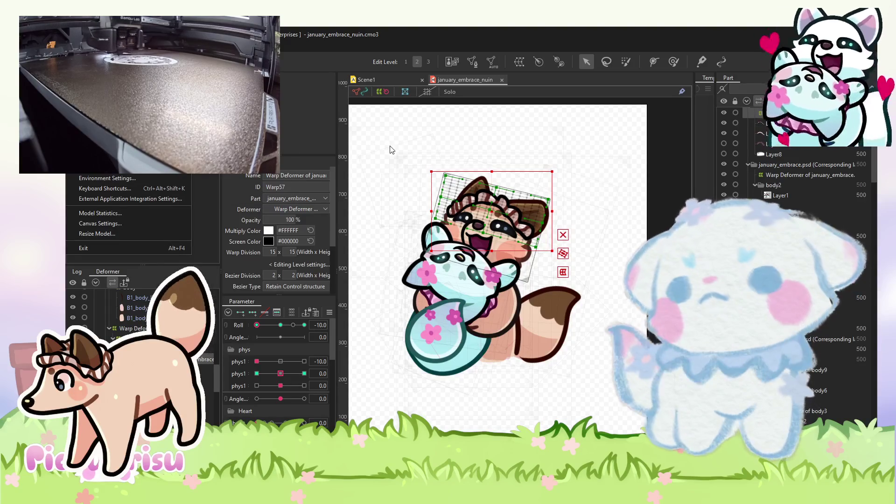
key("Escape")
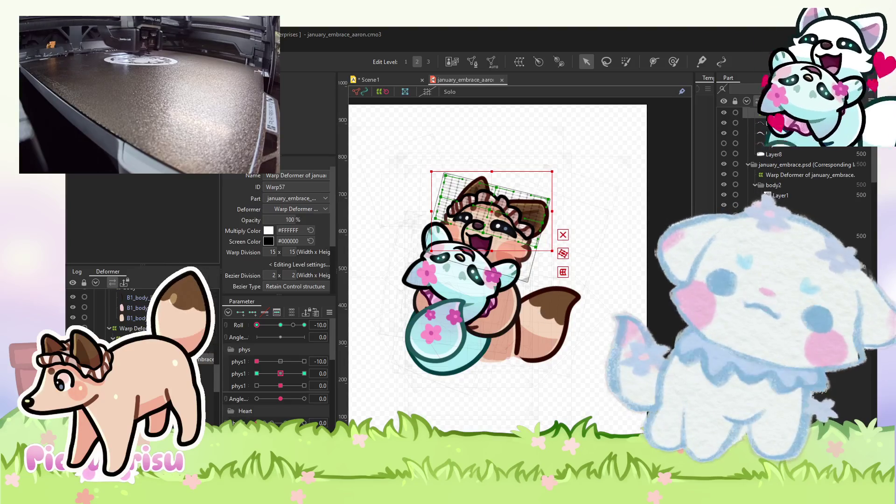
key("Escape")
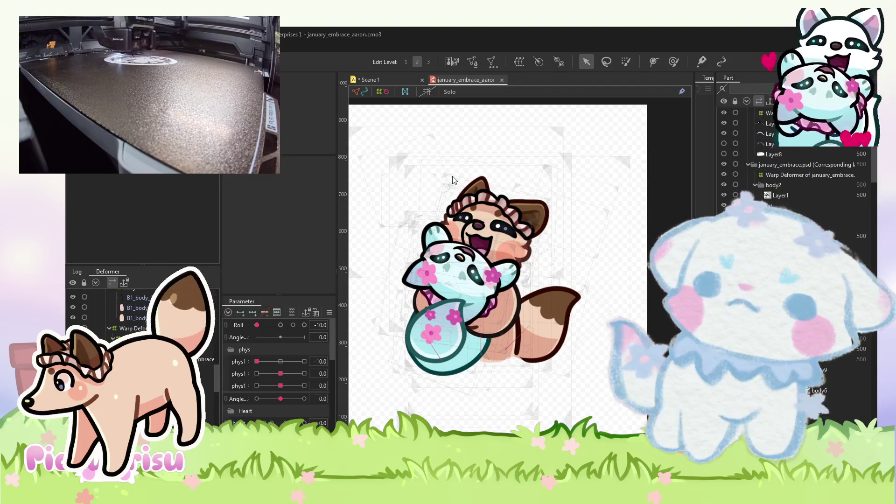
left_click(490, 417)
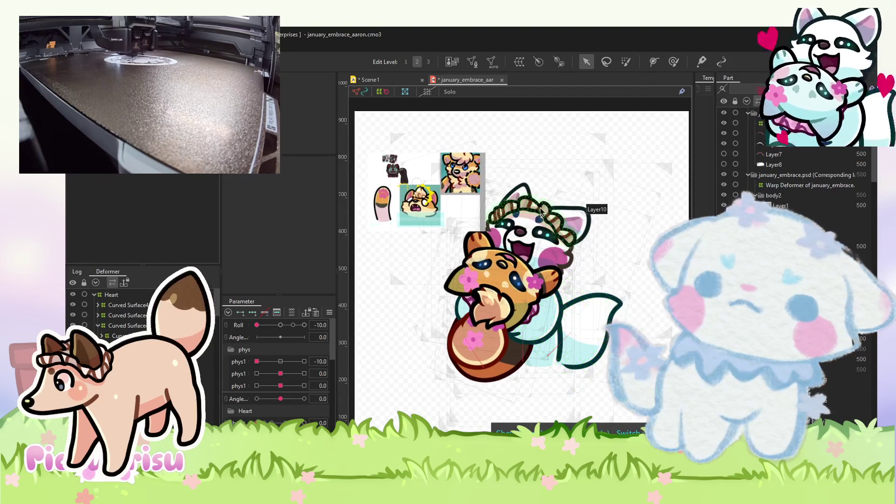
Hide the white cat's headband artwork and inspect its ear and head outline meshes.
left_click(541, 211)
scroll(541, 211, "up", 3)
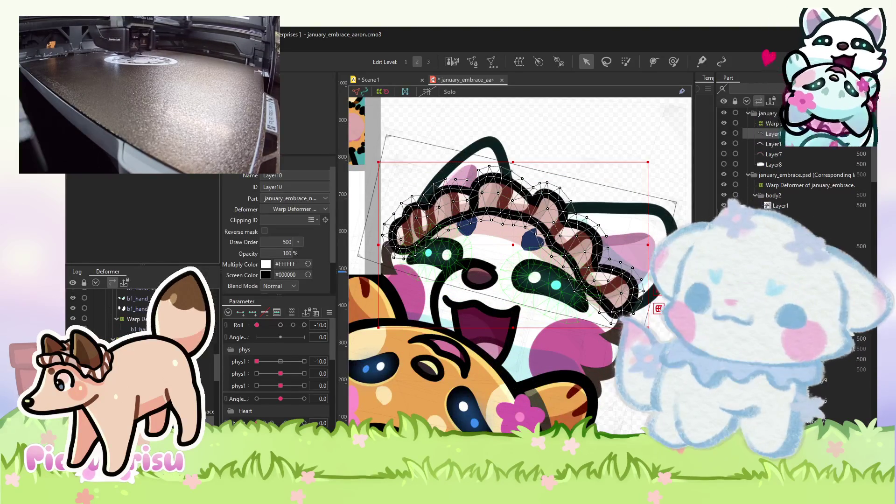
left_click_drag(724, 134, 724, 144)
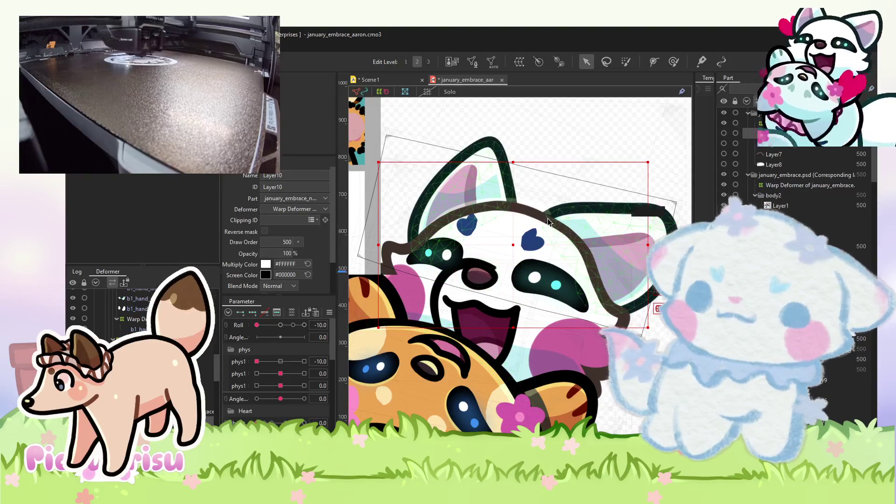
left_click(580, 214)
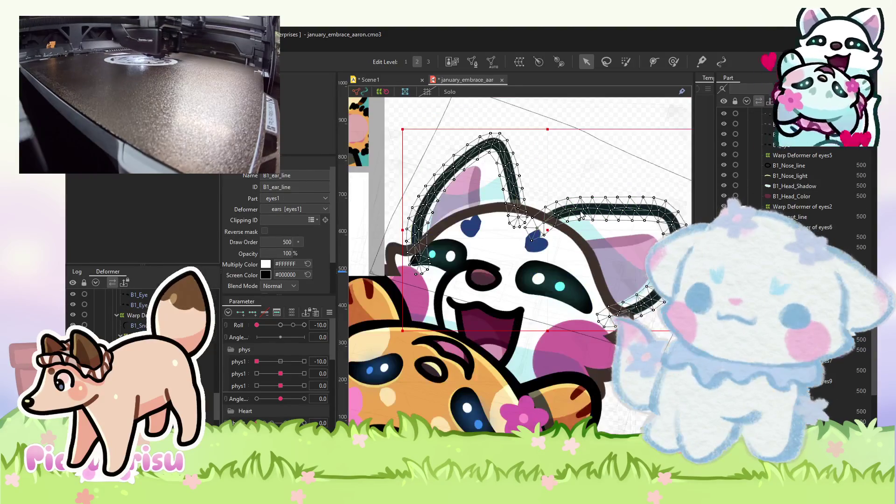
scroll(581, 215, "down", 3)
left_click(618, 299)
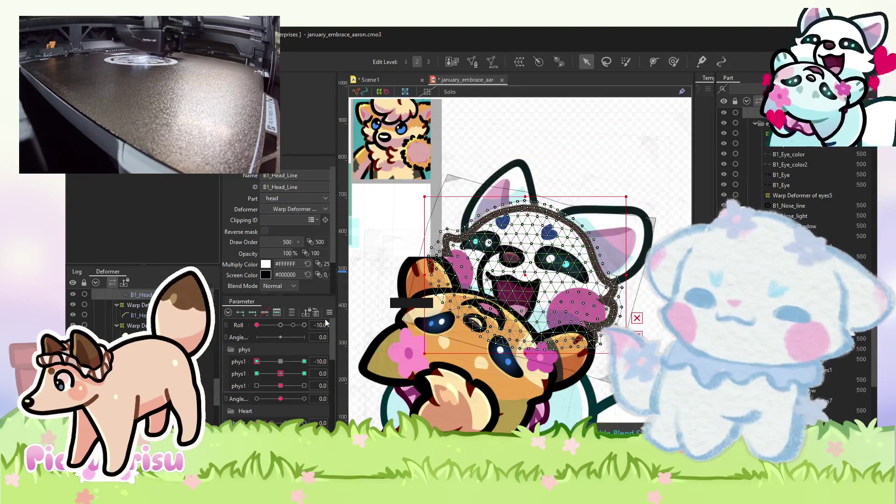
Reset phys1 to 0 and set the head3 warp deformer's Screen Color back to #000000.
left_click(240, 344)
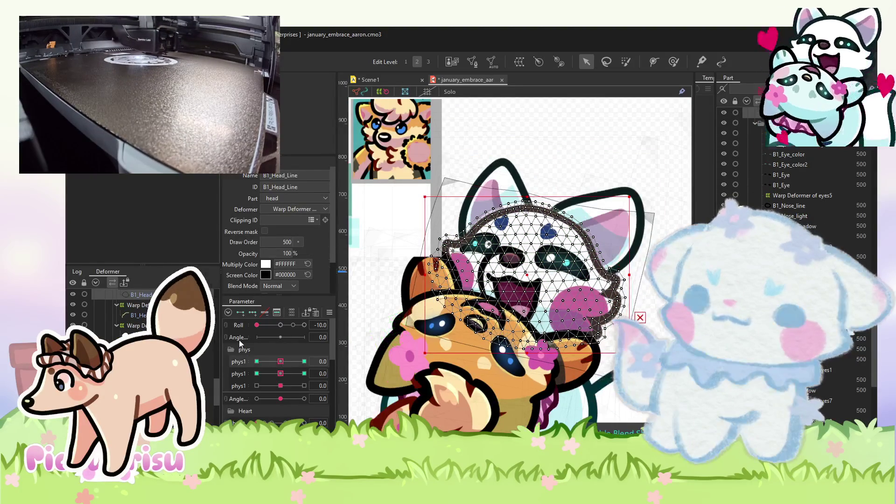
left_click(178, 321)
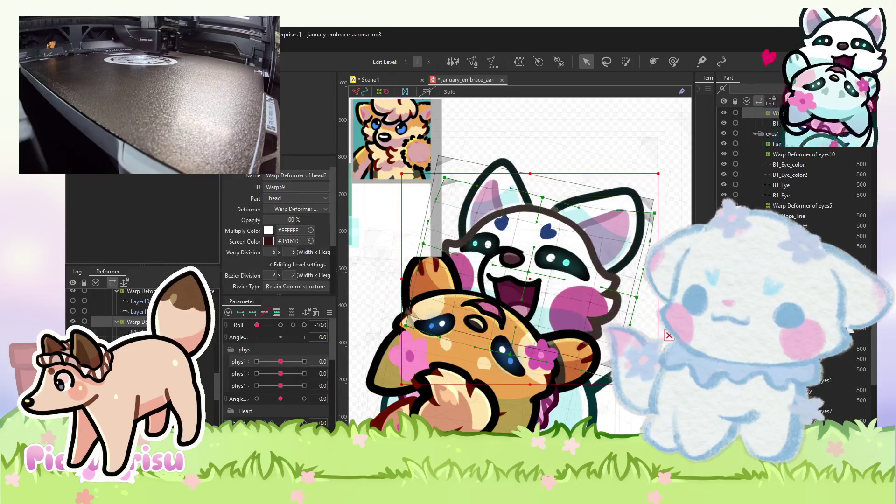
left_click(311, 241)
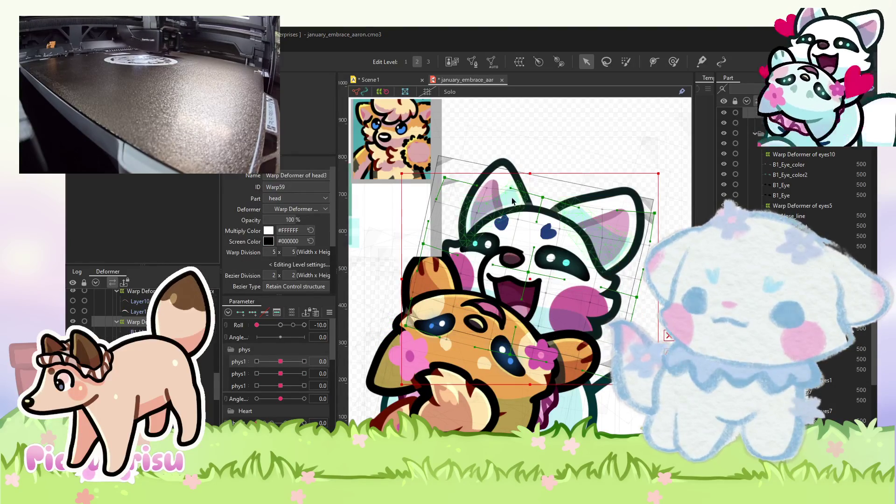
scroll(512, 201, "down", 2)
left_click(560, 139)
scroll(502, 186, "up", 3)
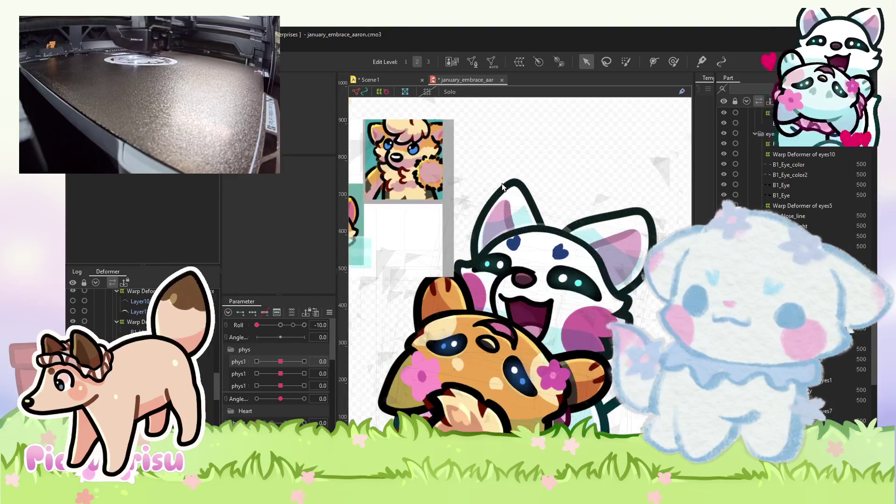
Reselect the white cat's head warp deformer via its ear shadow and head line meshes.
left_click(531, 225)
scroll(531, 225, "up", 2)
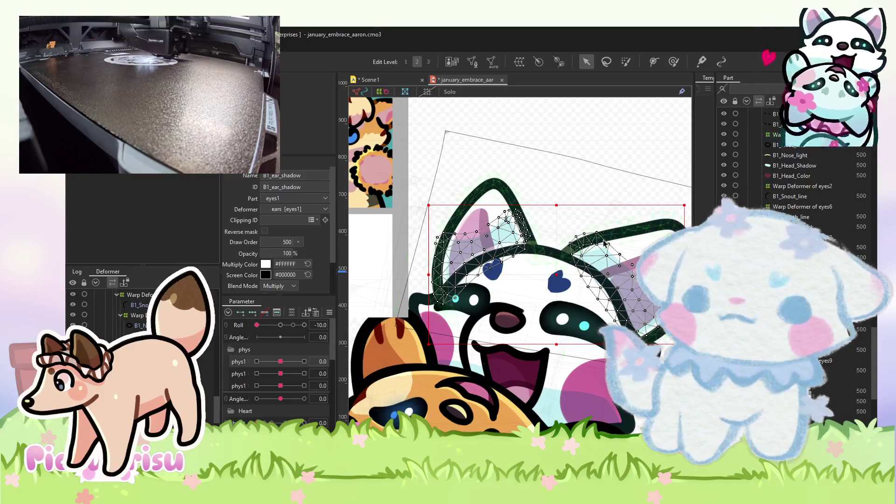
scroll(550, 240, "up", 3)
scroll(551, 240, "down", 3)
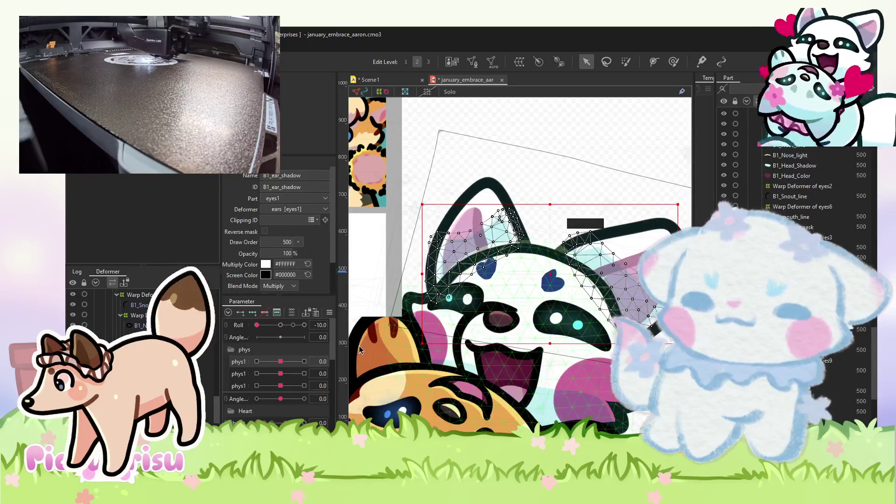
scroll(140, 326, "down", 2)
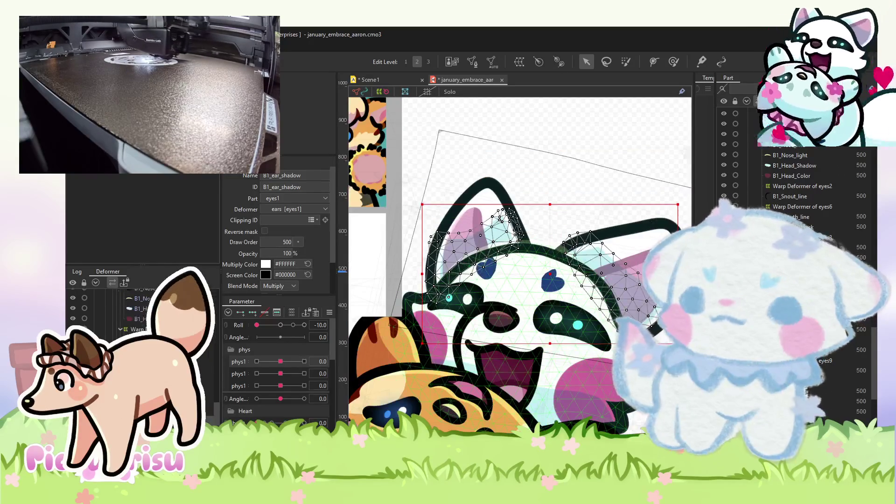
scroll(544, 260, "down", 3)
left_click(544, 259)
scroll(140, 318, "up", 2)
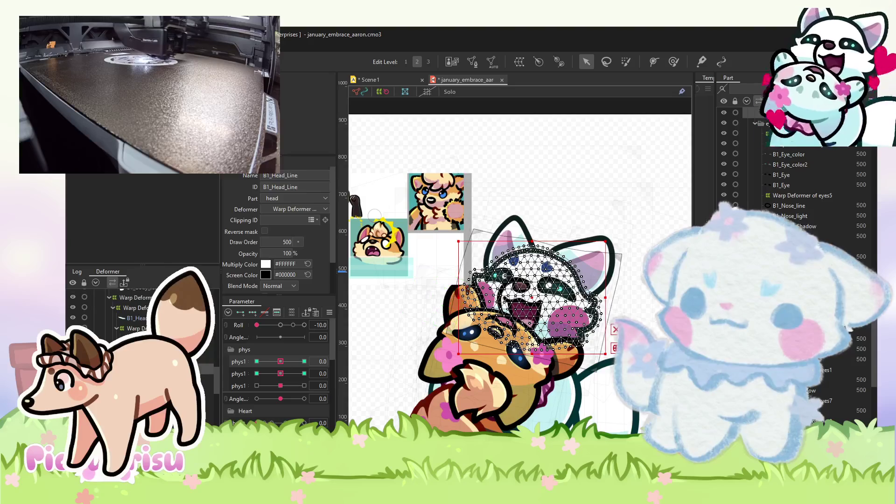
left_click(133, 328)
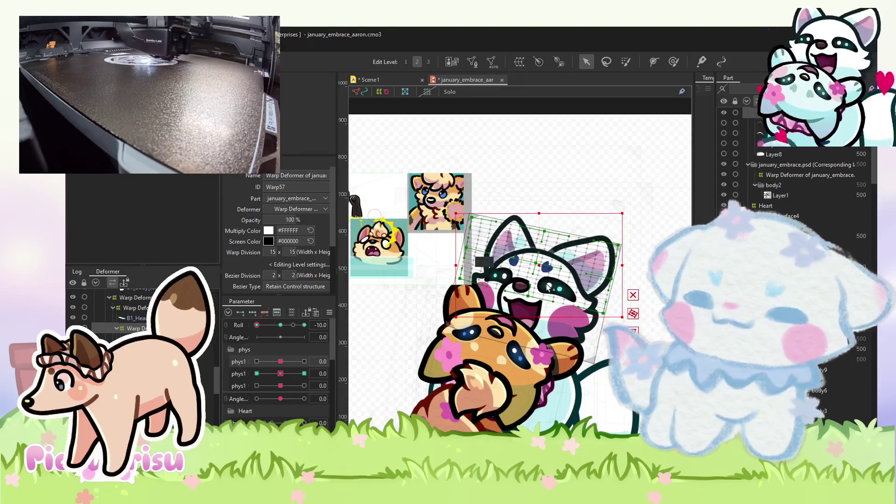
left_click(548, 286)
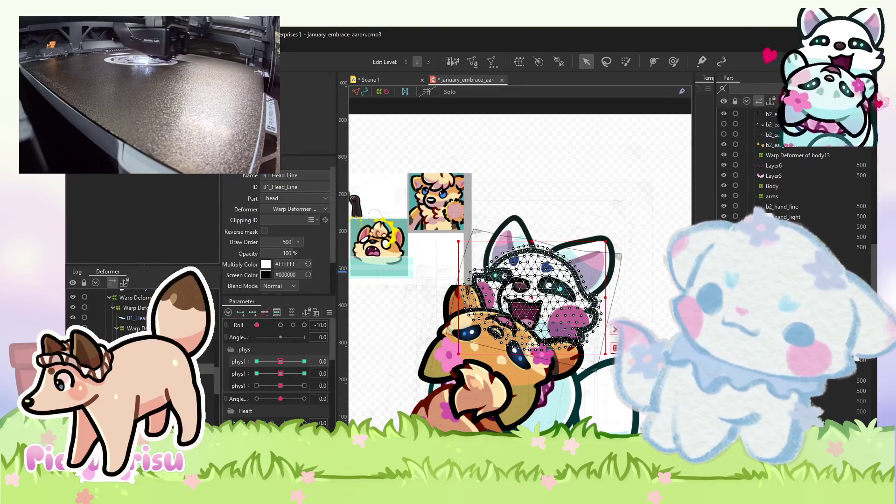
left_click(533, 299)
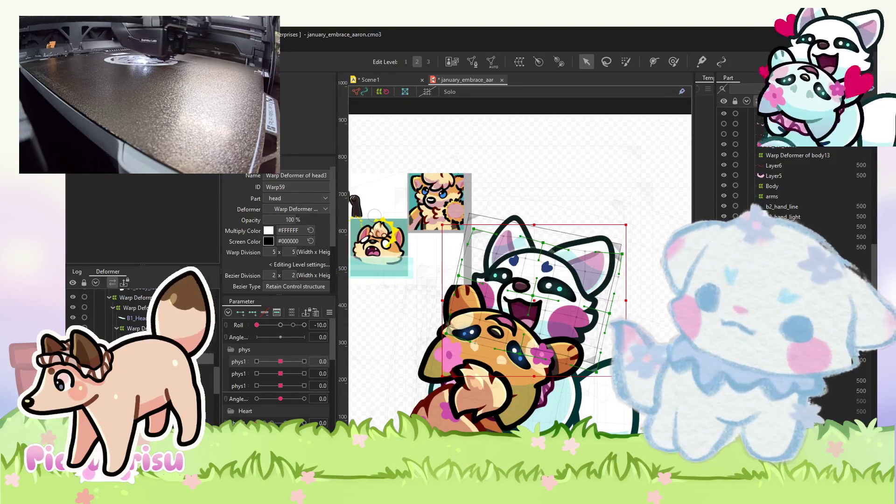
left_click(133, 44)
Revert the head3 and eyes9 warp deformers to their original shapes via Modeling > Form.
mouse_move(170, 130)
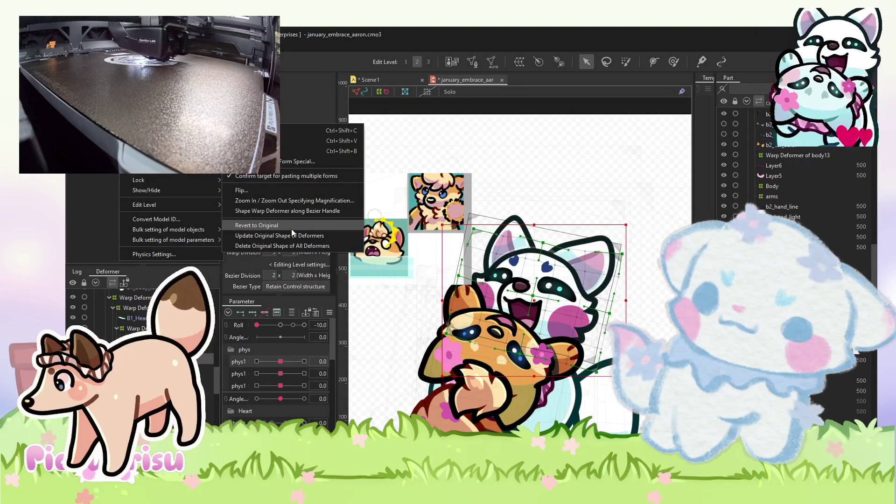
left_click(292, 227)
left_click(534, 299)
scroll(684, 238, "up", 2)
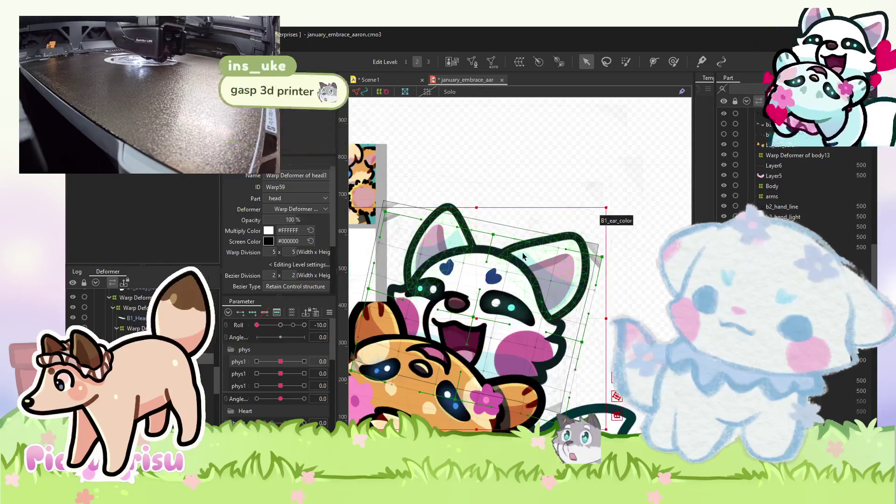
scroll(488, 144, "down", 2)
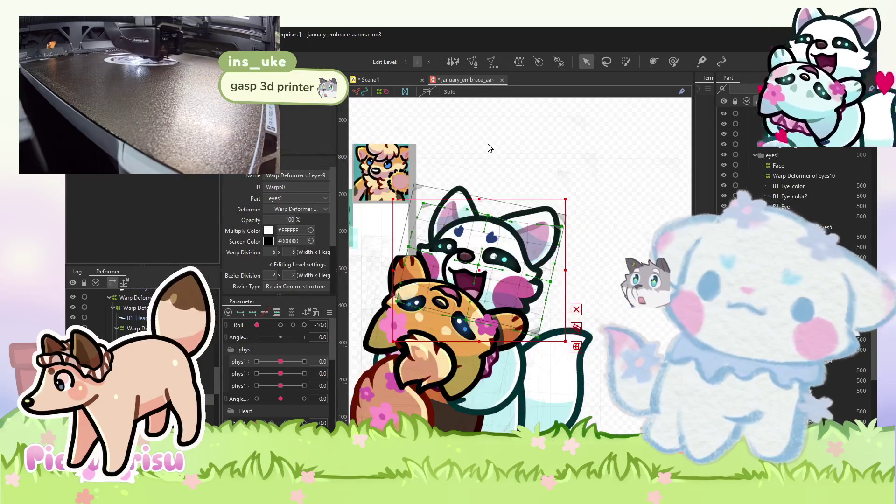
left_click(131, 47)
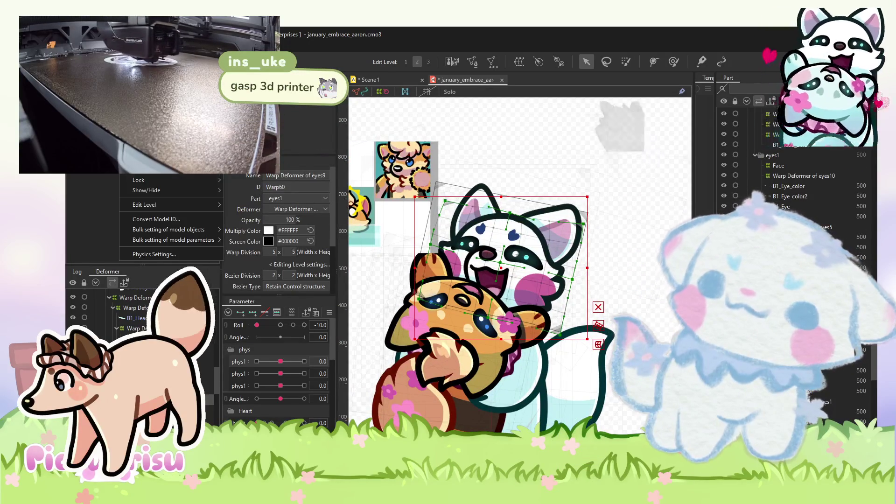
mouse_move(154, 130)
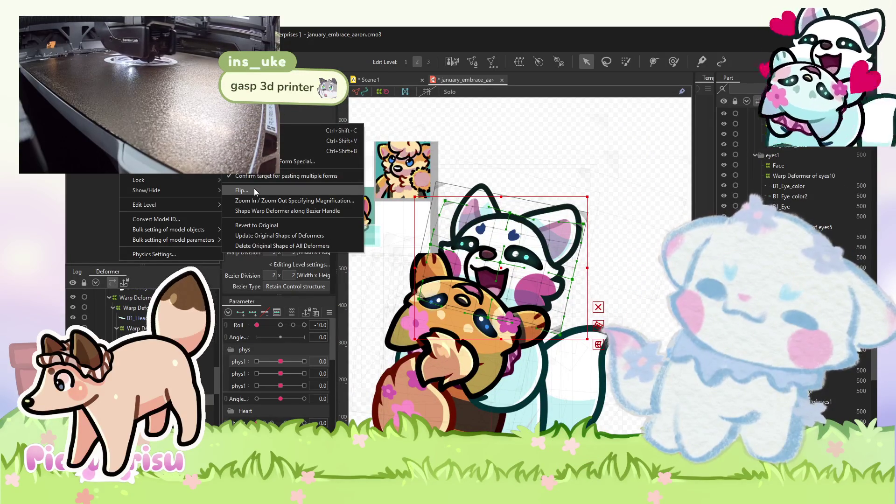
left_click(253, 226)
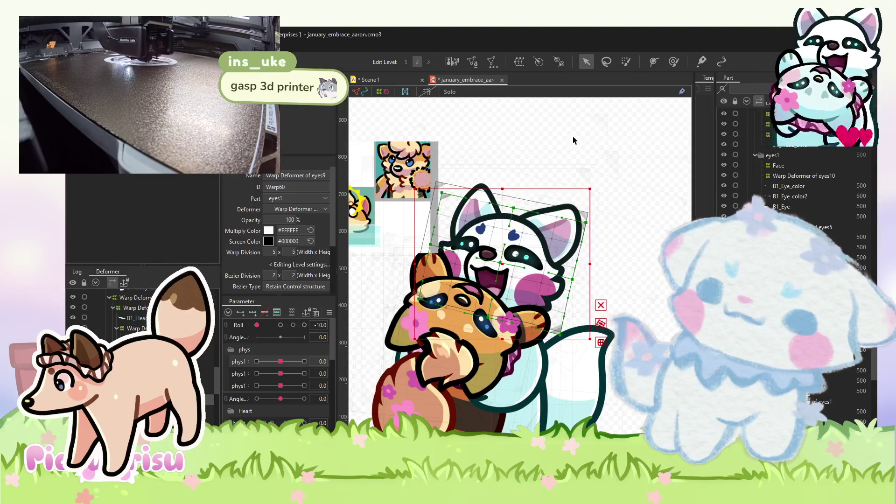
Give the B1_Head_Color patch between the white cat's eyes a blue screen colour.
scroll(518, 236, "up", 3)
left_click(537, 313)
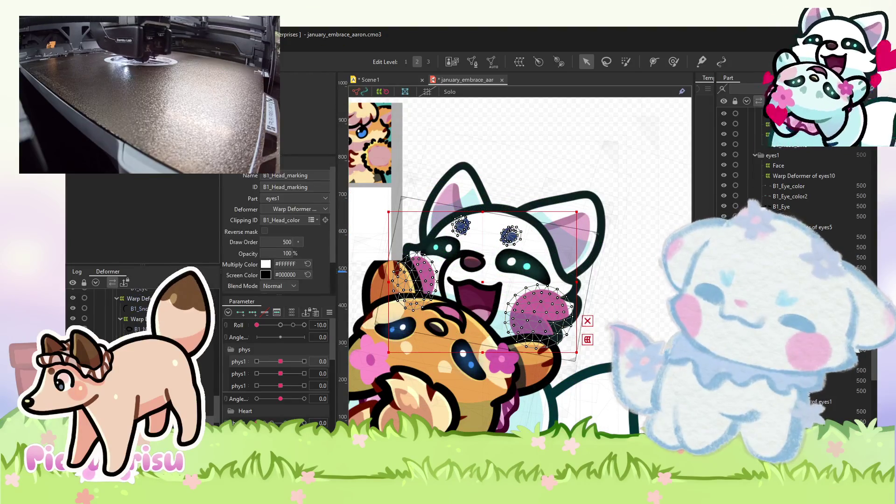
scroll(625, 195, "down", 5)
left_click(625, 195)
scroll(536, 231, "up", 3)
scroll(536, 232, "up", 3)
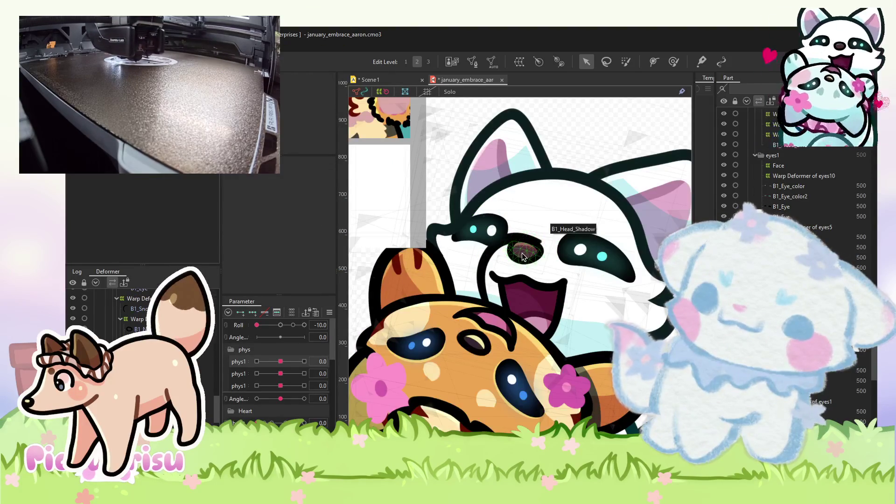
left_click(525, 251)
left_click(525, 251)
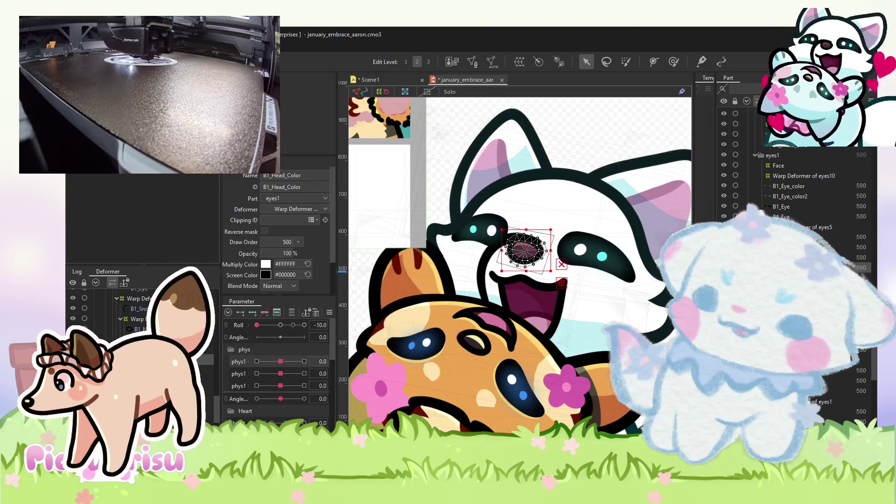
left_click(265, 274)
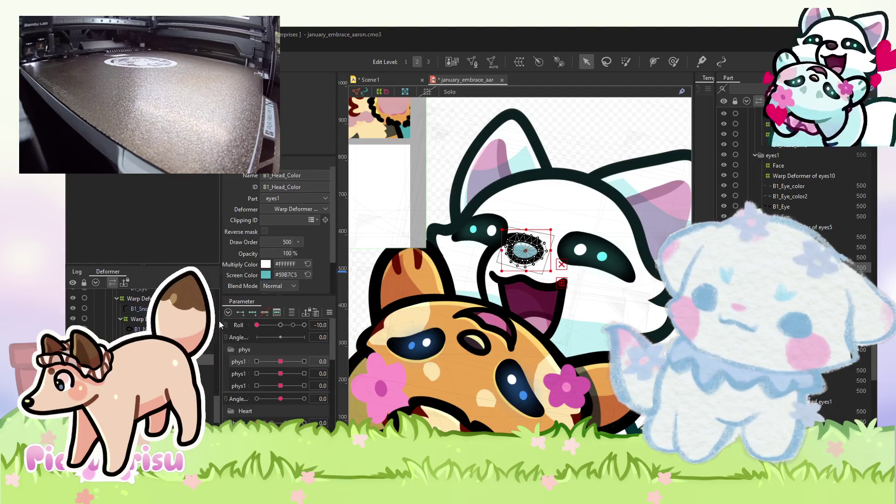
left_click(677, 200)
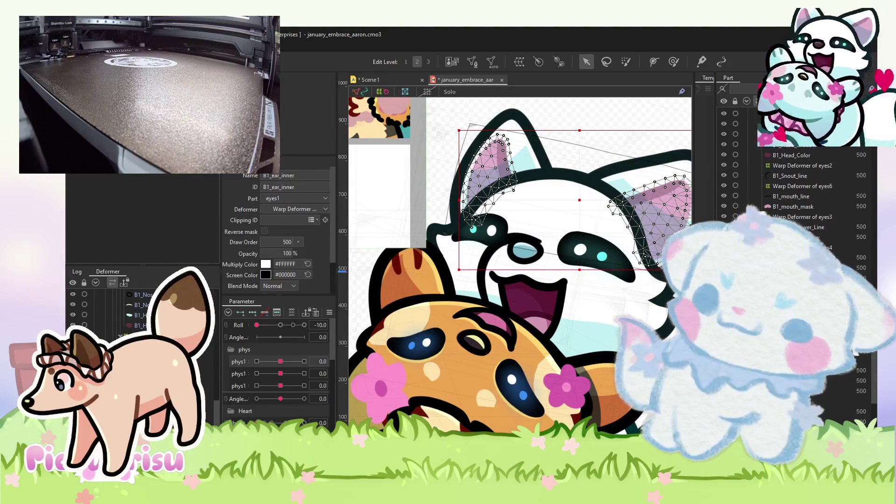
Select the orange cat's b2_head_mask art mesh, passing through the cheek flower and Layer3 meshes.
scroll(498, 262, "down", 5)
left_click(494, 280)
left_click(416, 235)
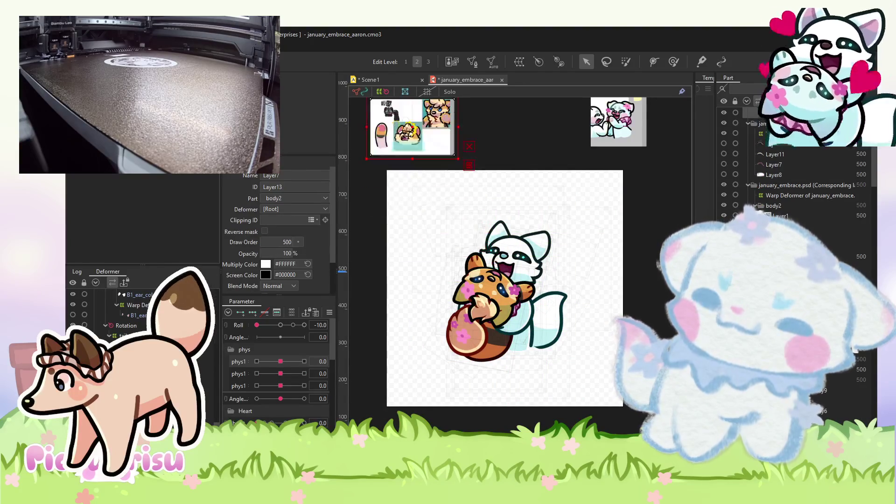
scroll(544, 282, "up", 5)
left_click(549, 254)
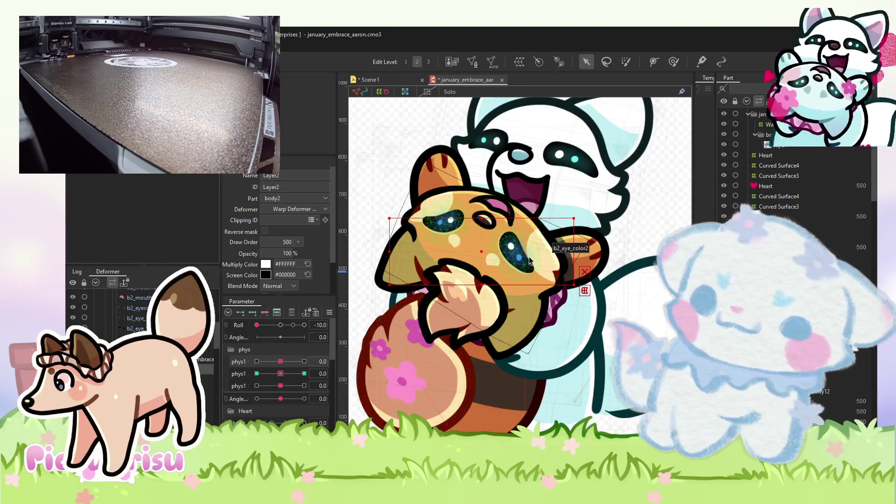
left_click(544, 255)
left_click(491, 238)
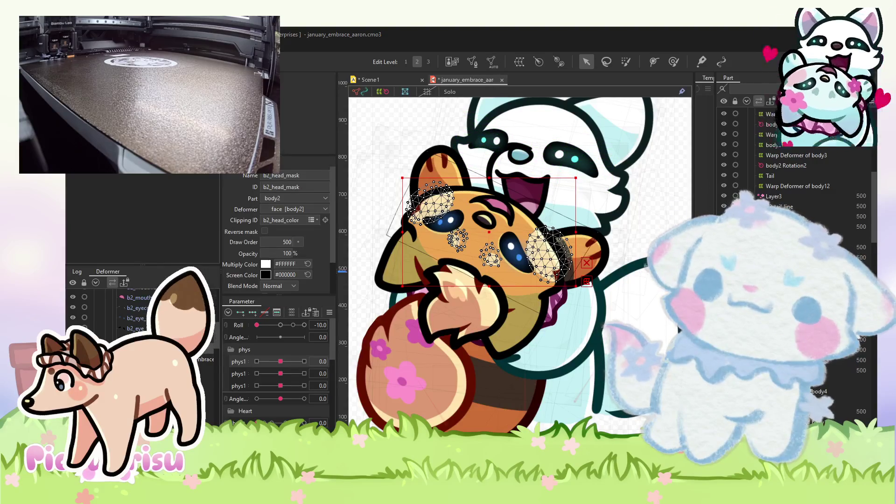
scroll(565, 221, "down", 2)
scroll(564, 220, "up", 4)
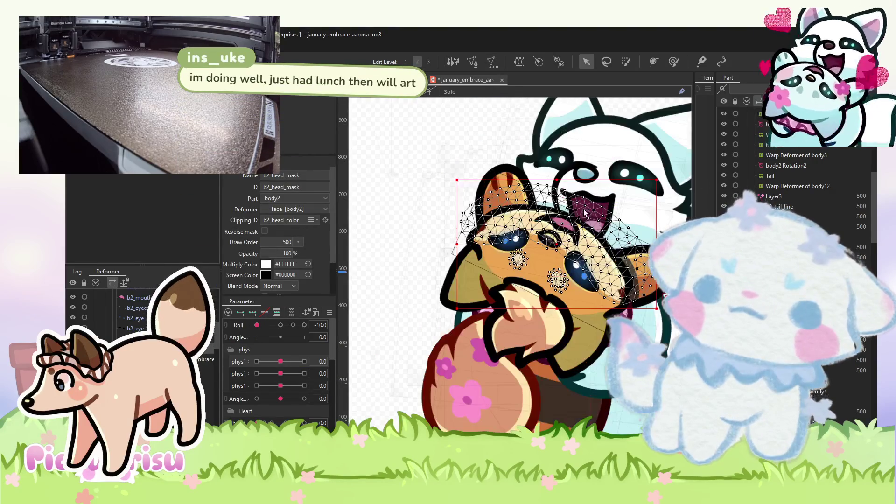
scroll(564, 220, "up", 2)
scroll(565, 221, "up", 1)
scroll(564, 220, "down", 4)
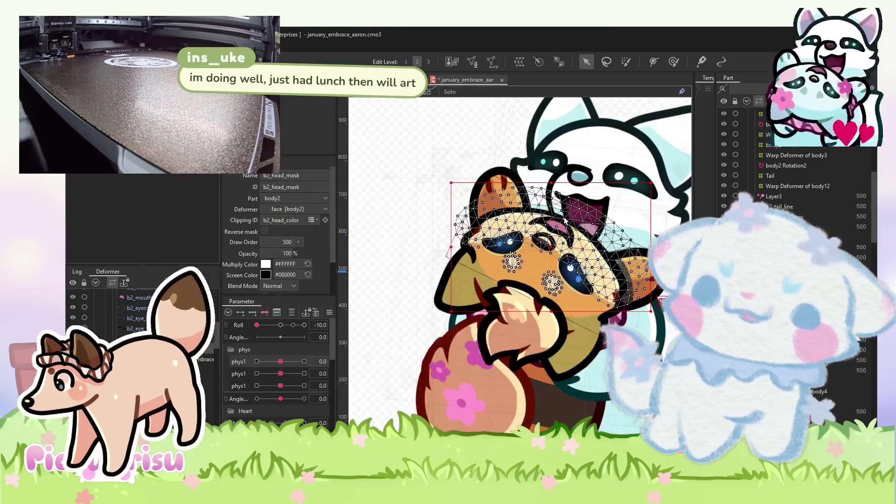
scroll(534, 301, "up", 3)
scroll(534, 301, "up", 3)
scroll(534, 301, "down", 3)
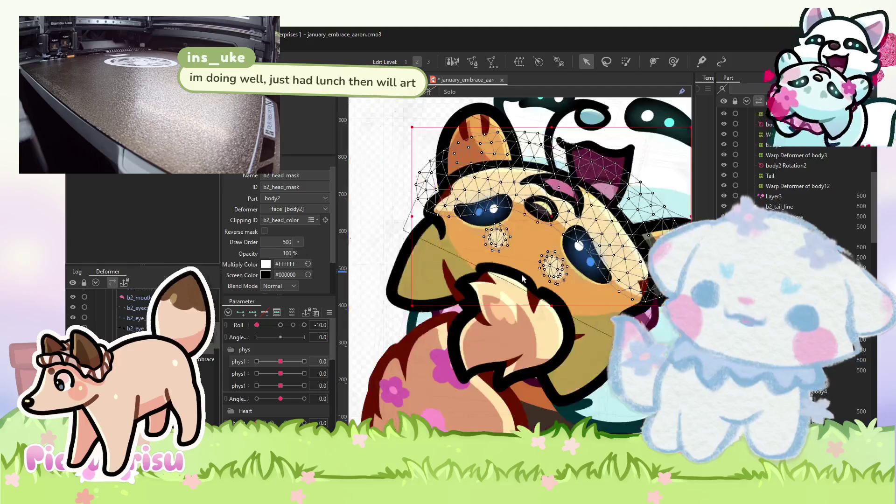
With the deform brush, preview the head roll and nudge the orange cat's face warp into place.
left_click(673, 62)
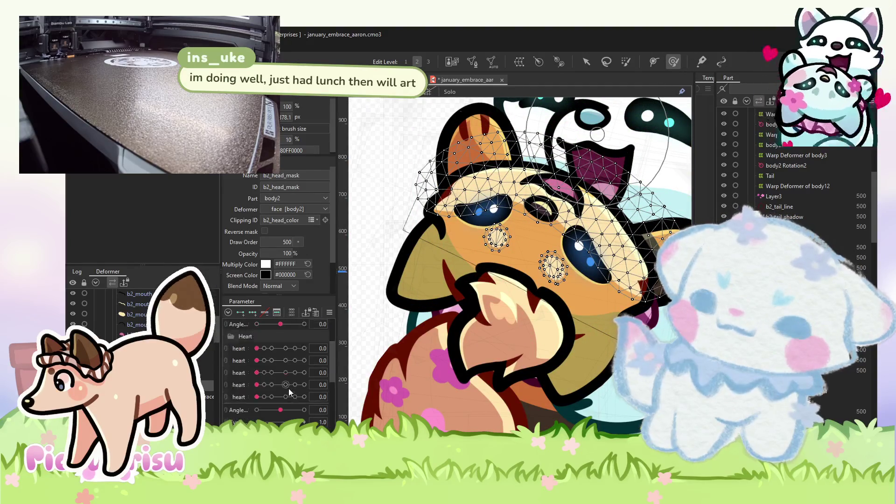
mouse_move(273, 330)
left_mouse_down()
mouse_move(305, 334)
mouse_move(235, 330)
left_mouse_up()
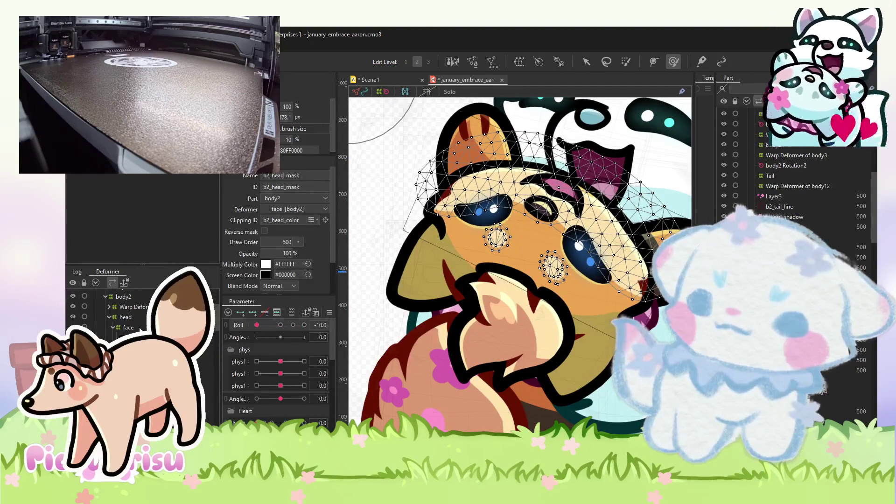
left_click(518, 246)
scroll(519, 246, "up", 3)
left_click_drag(514, 245, 521, 250)
Brush-deform the orange cat's face and body1 warp deformer around the cheeks.
left_click_drag(417, 297, 467, 261)
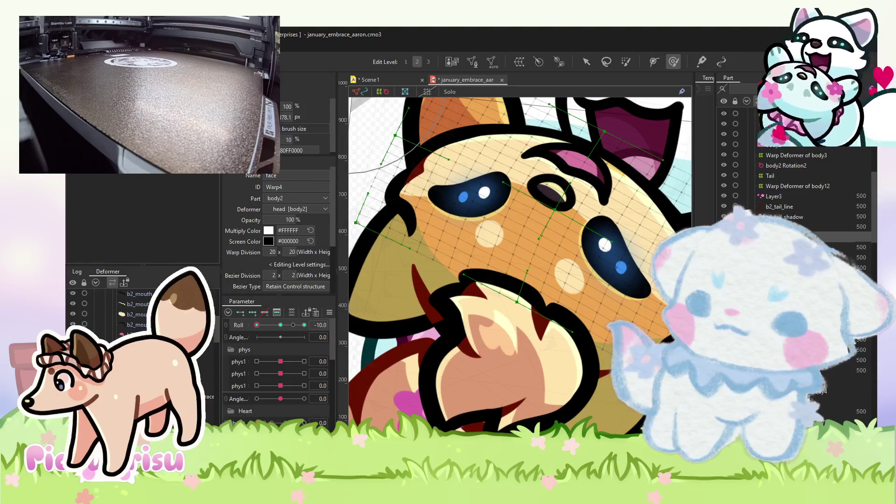
left_click(513, 154)
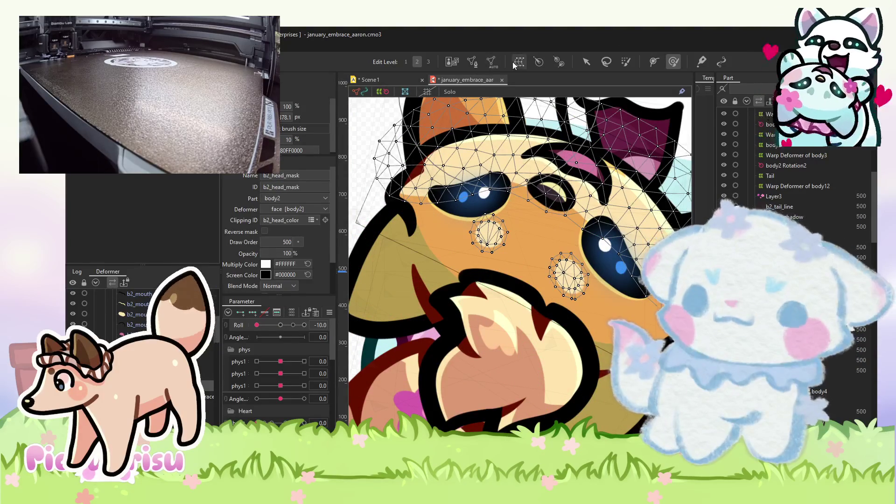
left_click(541, 240)
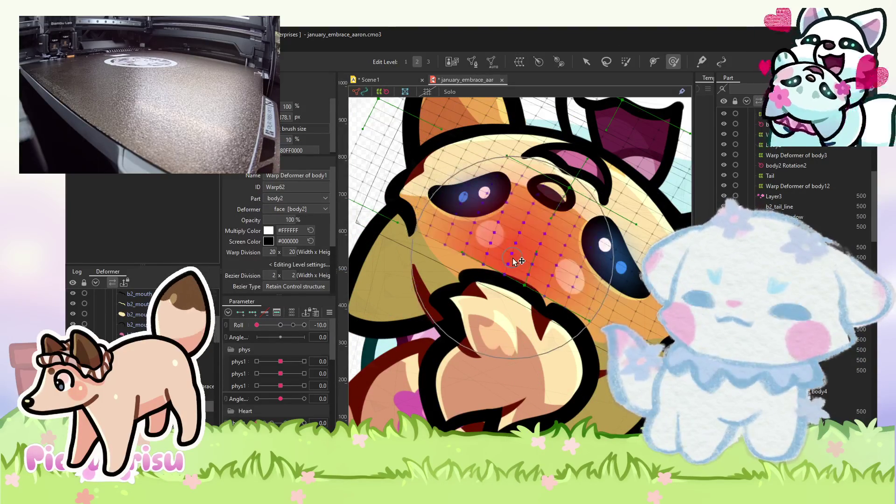
left_click_drag(542, 239, 491, 237)
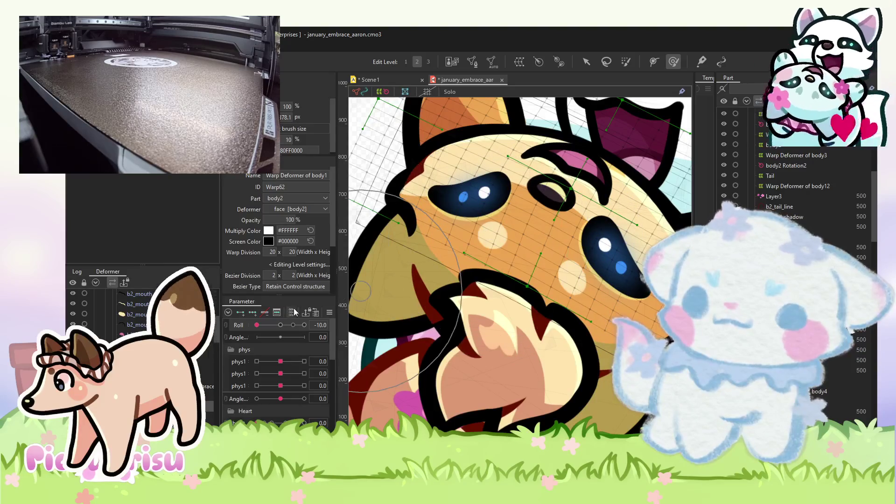
scroll(499, 254, "down", 3)
mouse_move(593, 322)
left_mouse_down()
mouse_move(565, 292)
mouse_move(548, 304)
mouse_move(562, 261)
mouse_move(537, 252)
left_mouse_up()
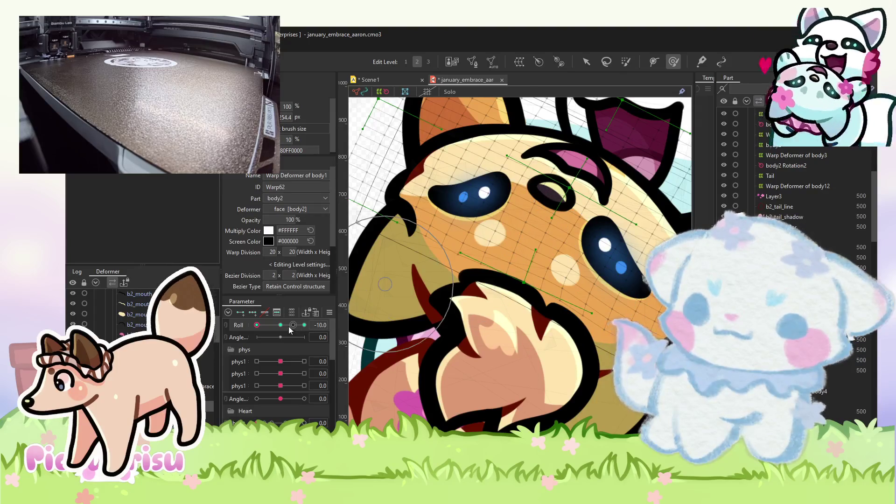
Flip Roll to the opposite extreme pose and clear the warp deformer selection.
key("Right")
key("Right")
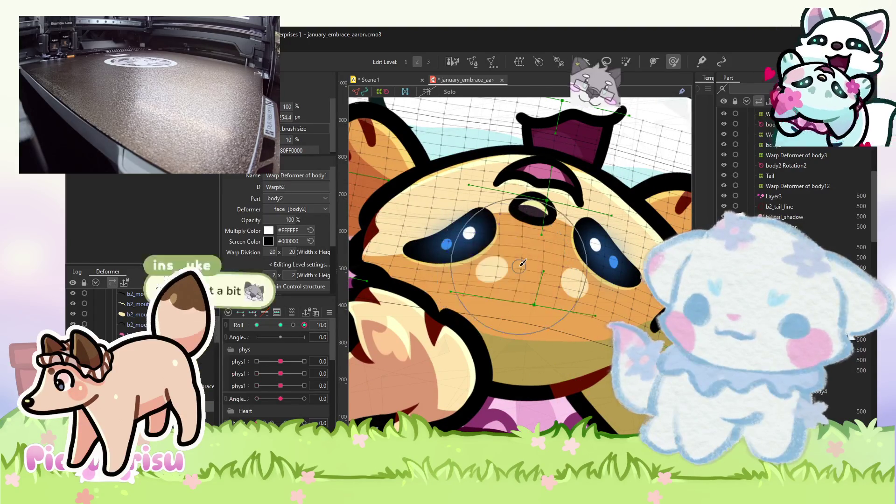
scroll(513, 275, "down", 3)
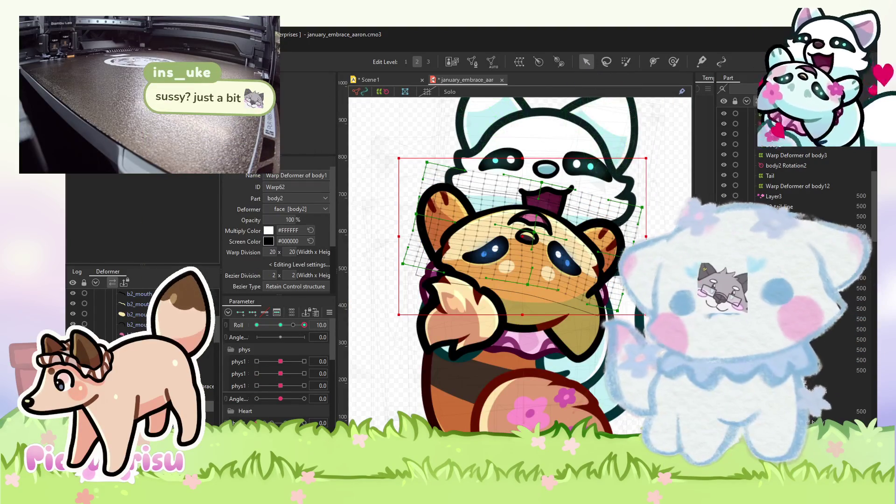
left_click(577, 294)
scroll(566, 279, "up", 3)
scroll(570, 283, "down", 3)
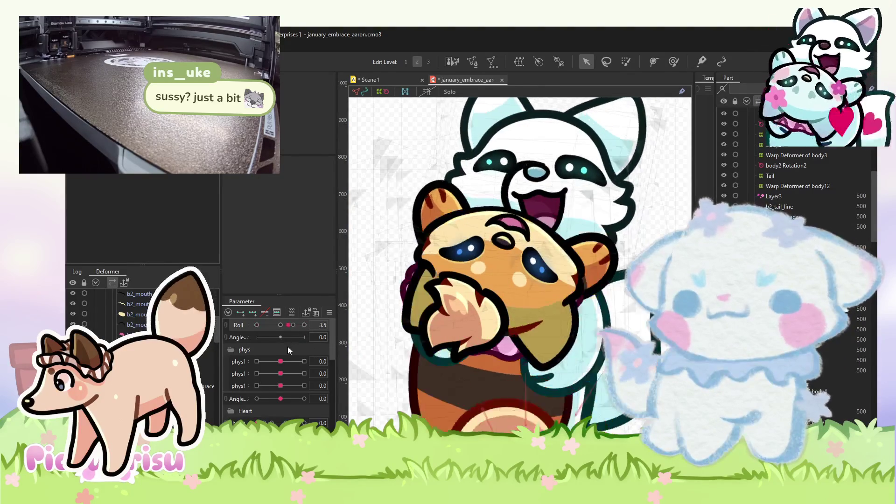
scroll(498, 218, "up", 5)
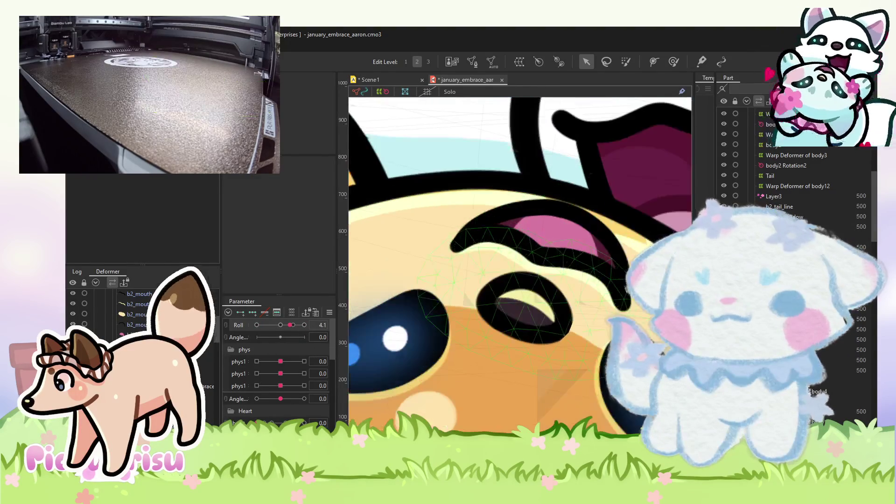
Brush-warp the b2_head_mask mesh upward around the orange cat's mouth.
left_click(349, 338)
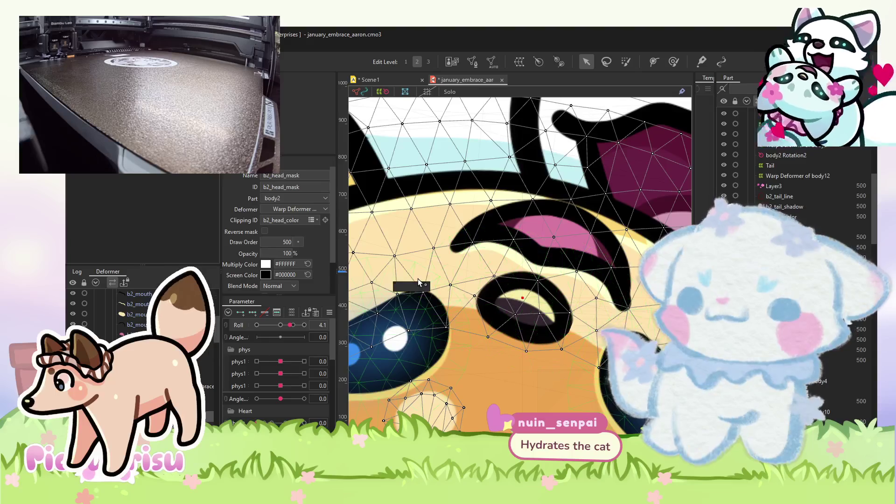
left_click(425, 260)
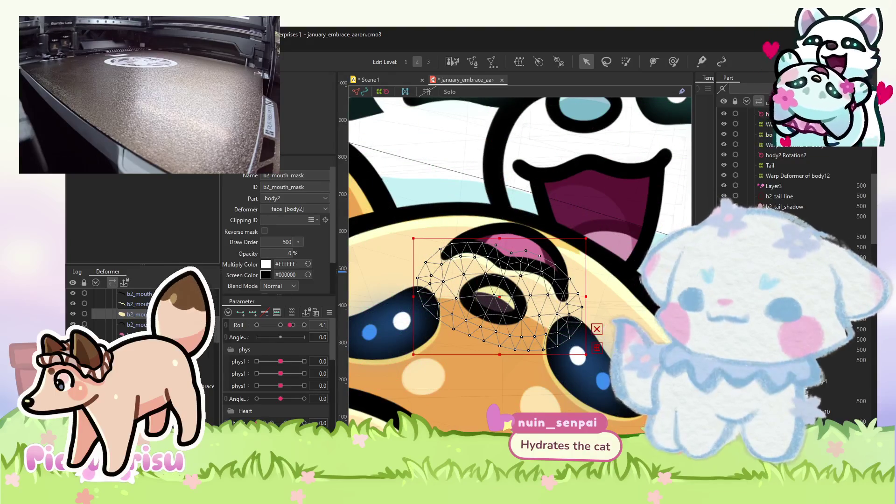
left_click(570, 118)
left_click(673, 61)
mouse_move(557, 189)
left_mouse_down()
mouse_move(562, 181)
mouse_move(541, 170)
mouse_move(519, 173)
mouse_move(517, 142)
mouse_move(570, 151)
left_mouse_up()
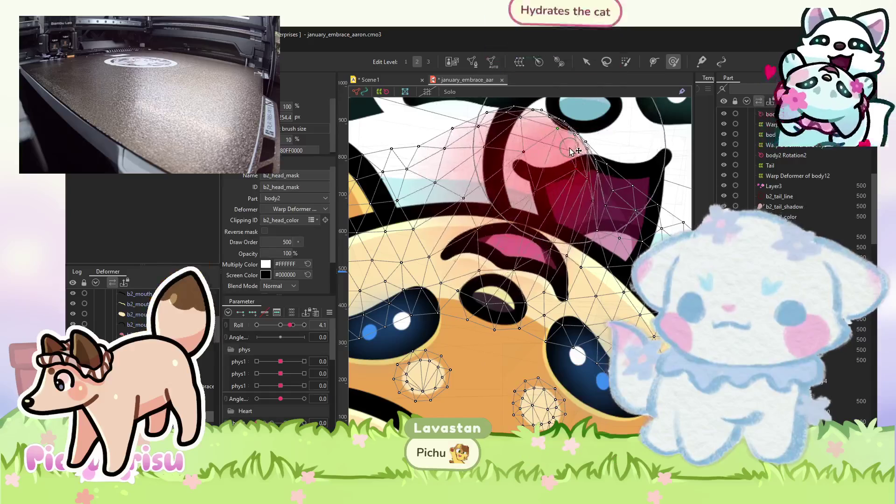
scroll(560, 168, "down", 3)
scroll(538, 202, "up", 3)
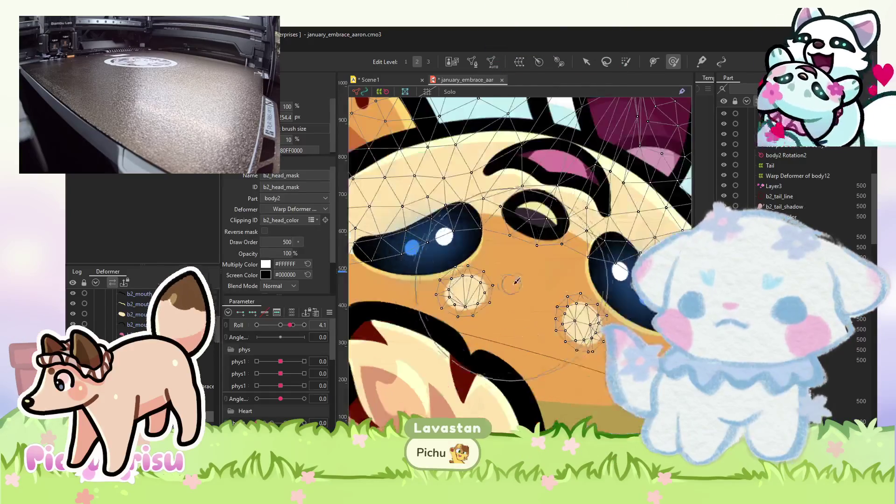
scroll(517, 265, "down", 3)
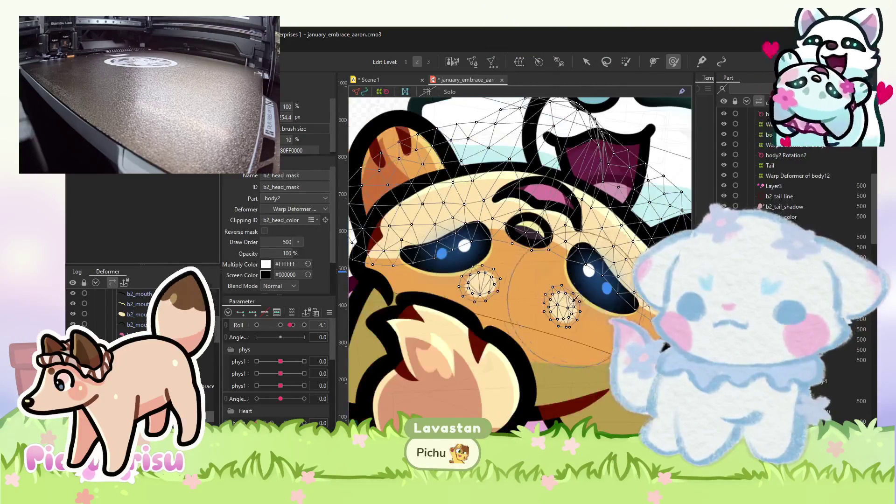
scroll(579, 109, "down", 3)
Select the small highlight mesh on the orange cat's nose.
left_click(582, 61)
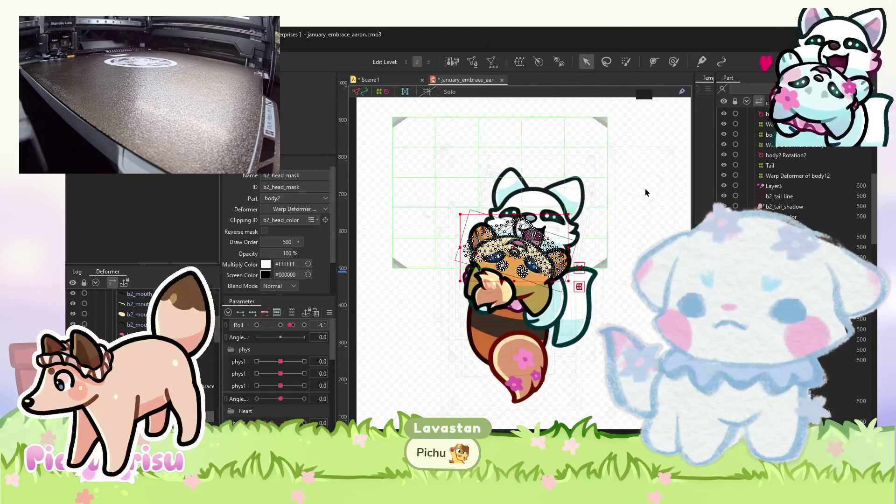
scroll(513, 256, "up", 5)
left_click(513, 257)
left_click(514, 256)
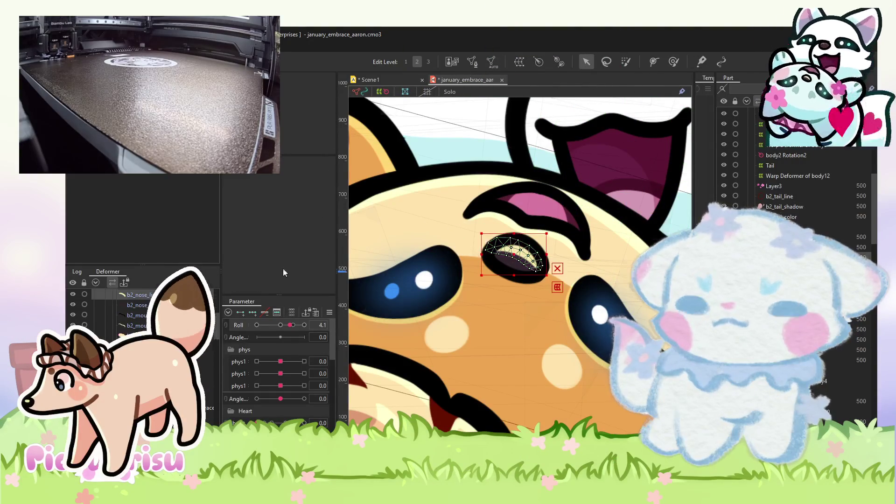
Set the nose highlight's Blend Mode to Additive and its opacity to 20%.
left_click(273, 268)
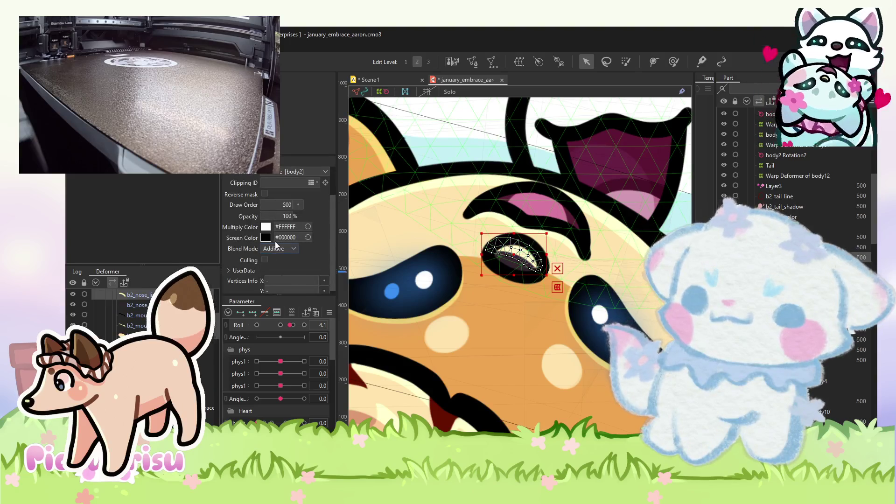
double_click(287, 216)
type("20")
key("Return")
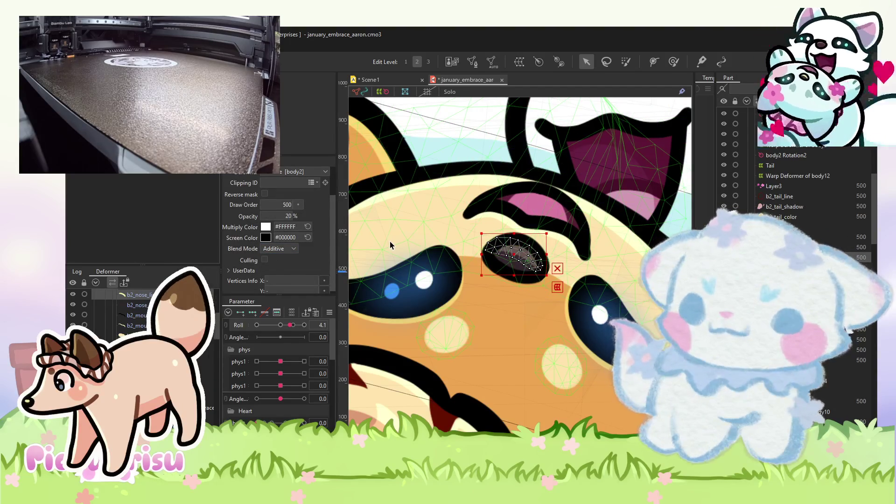
Hide the Layer3 flower art on the orange cat's tail.
scroll(540, 330, "down", 2)
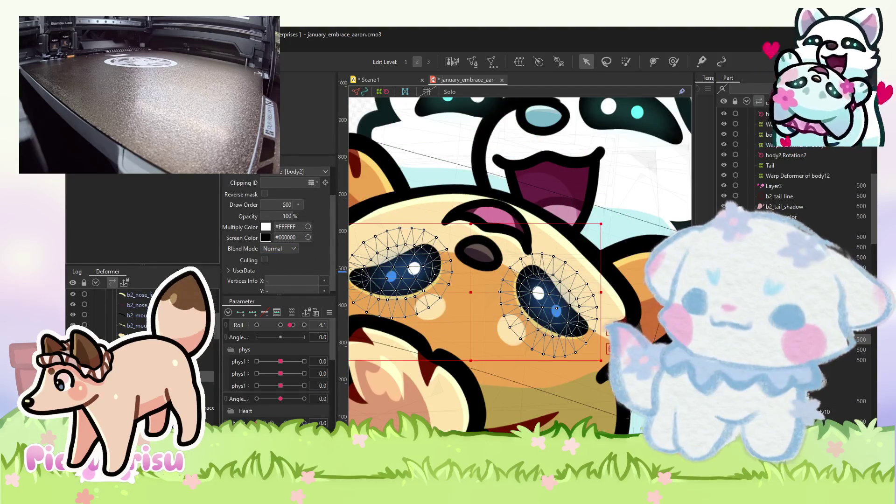
left_click(540, 330)
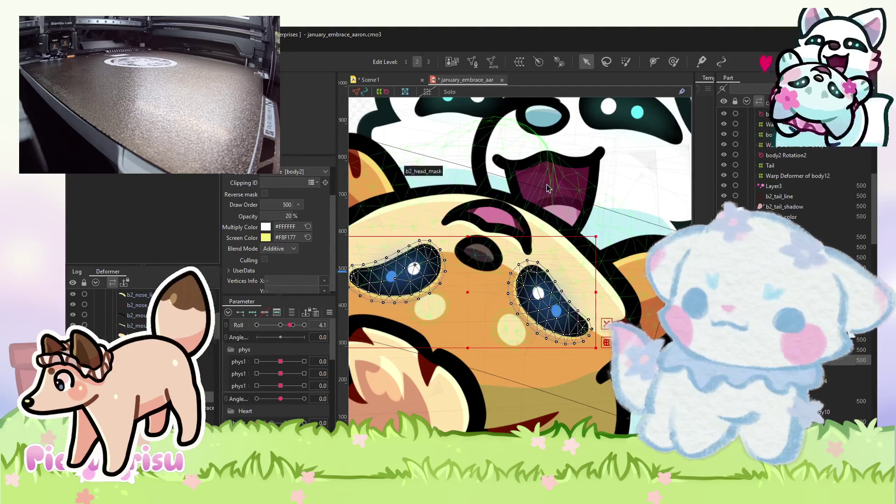
scroll(546, 184, "down", 5)
left_click(619, 407)
scroll(570, 251, "up", 5)
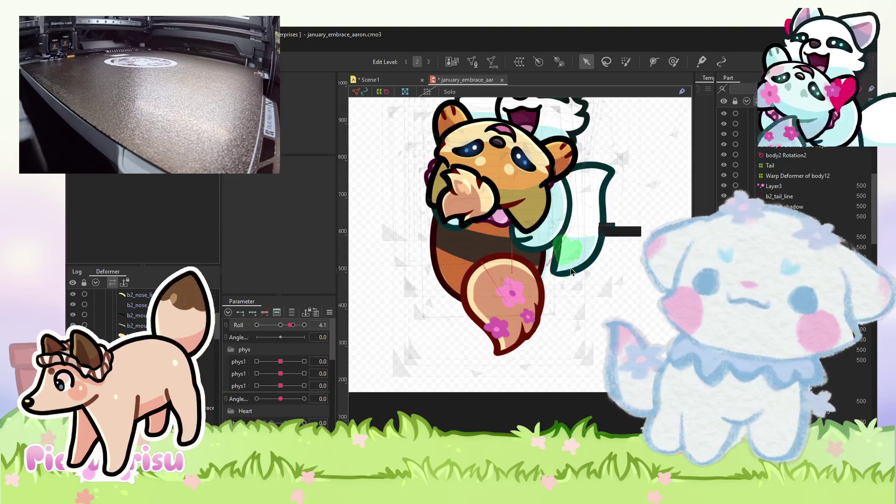
scroll(521, 268, "down", 3)
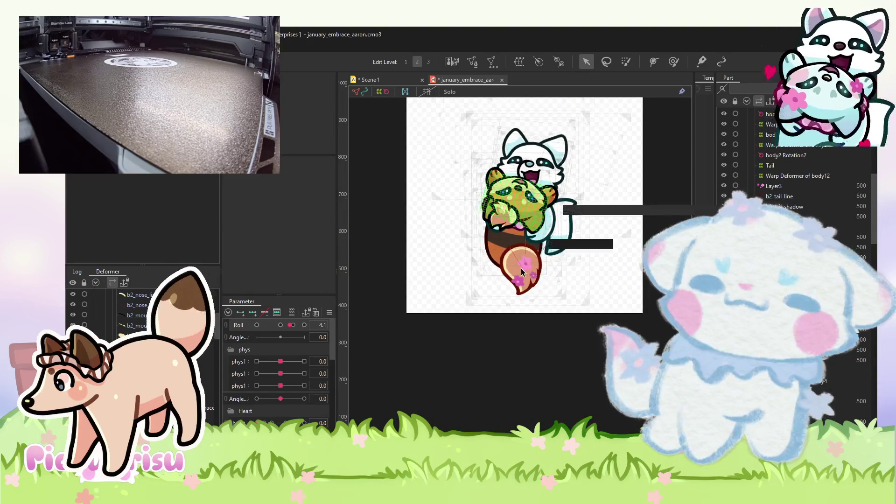
scroll(521, 268, "up", 5)
left_click(522, 268)
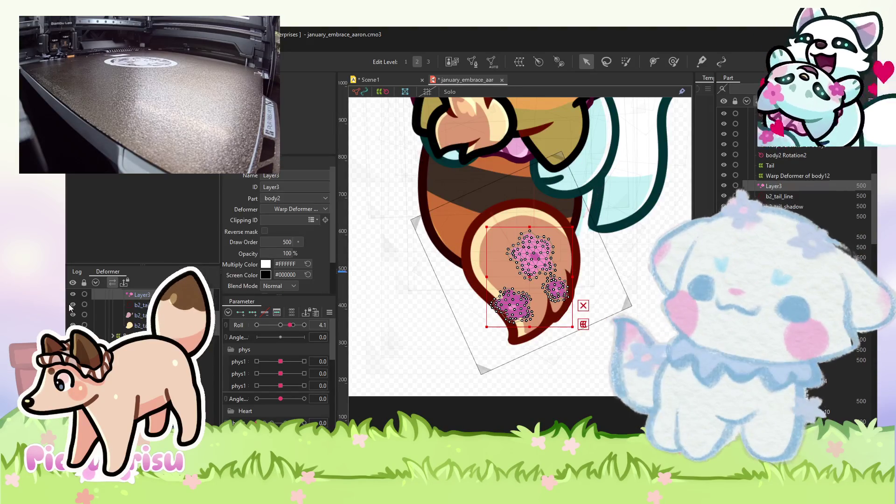
key("ctrl+h")
left_click(422, 415)
Select both paw meshes and move them about 41 px right, slightly up.
scroll(507, 313, "down", 3)
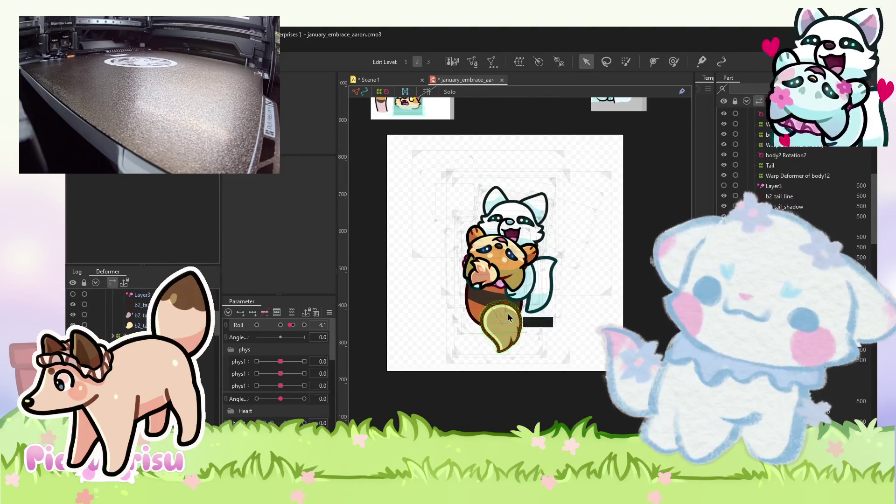
scroll(508, 313, "up", 5)
scroll(514, 300, "down", 3)
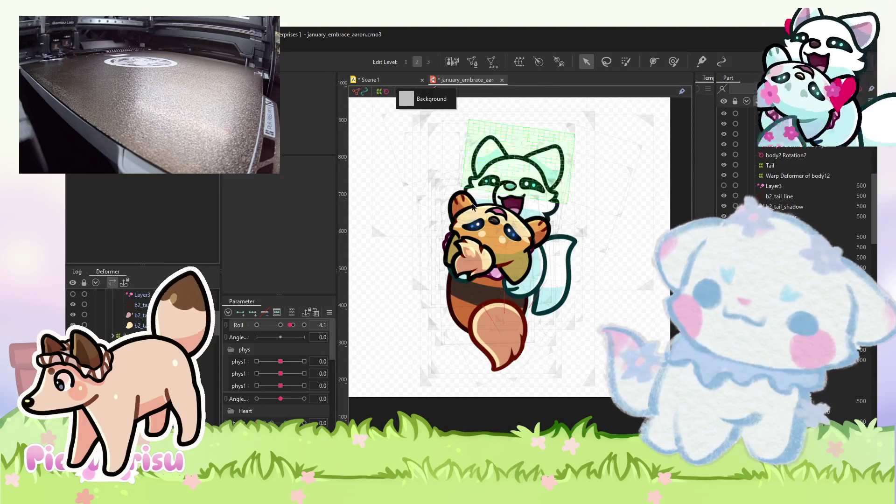
scroll(494, 215, "up", 3)
left_click(453, 292)
left_click(452, 292, "shift")
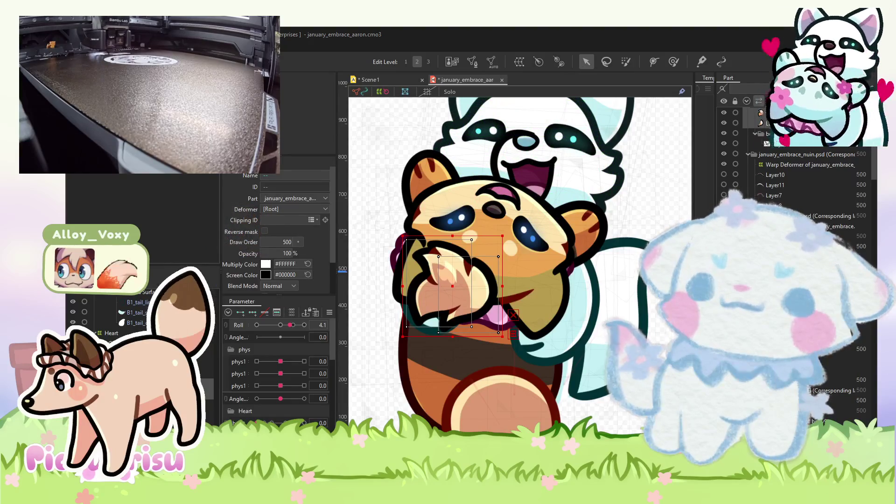
left_click_drag(454, 286, 473, 283)
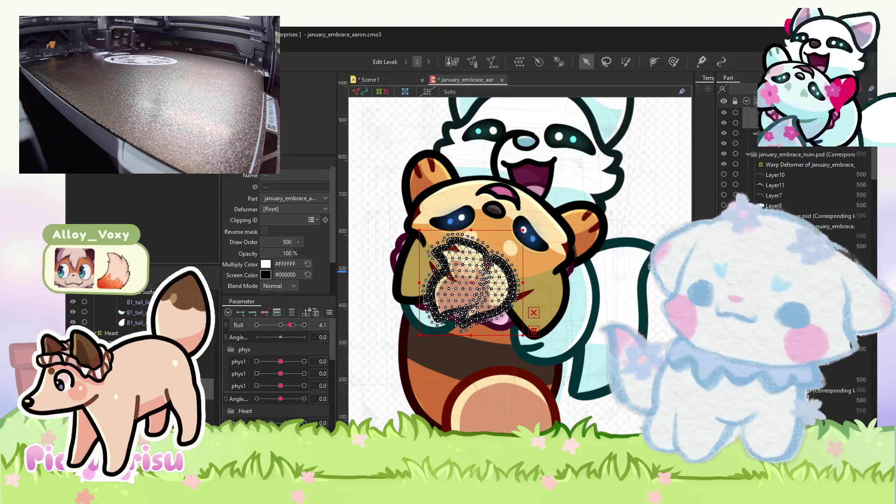
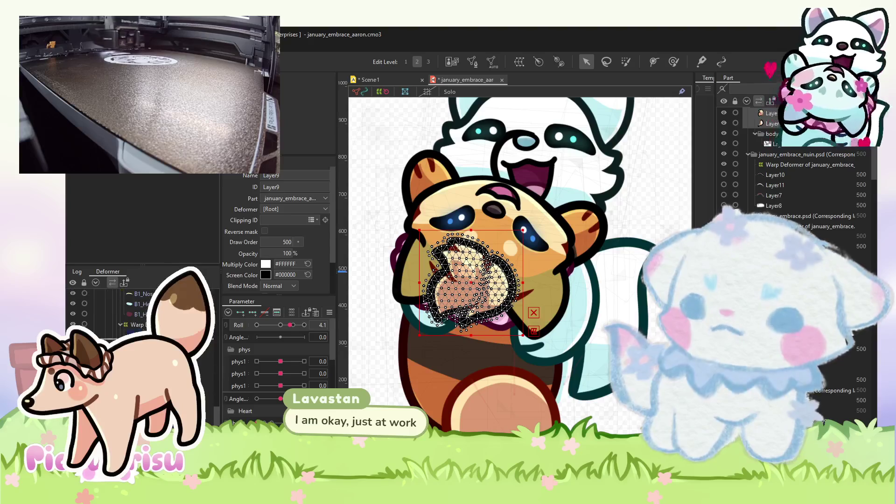
Select the Layer6 and Layer10 paw meshes along with the body4 warp deformer.
scroll(140, 312, "down", 3)
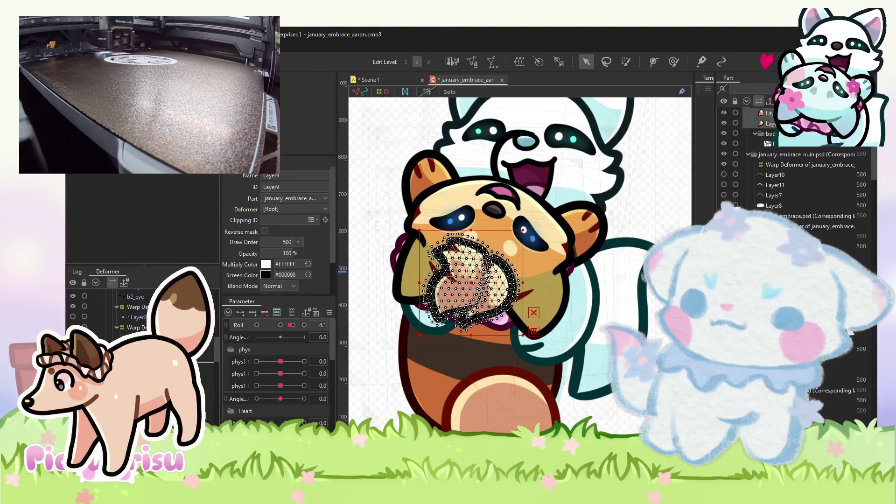
left_click(505, 329)
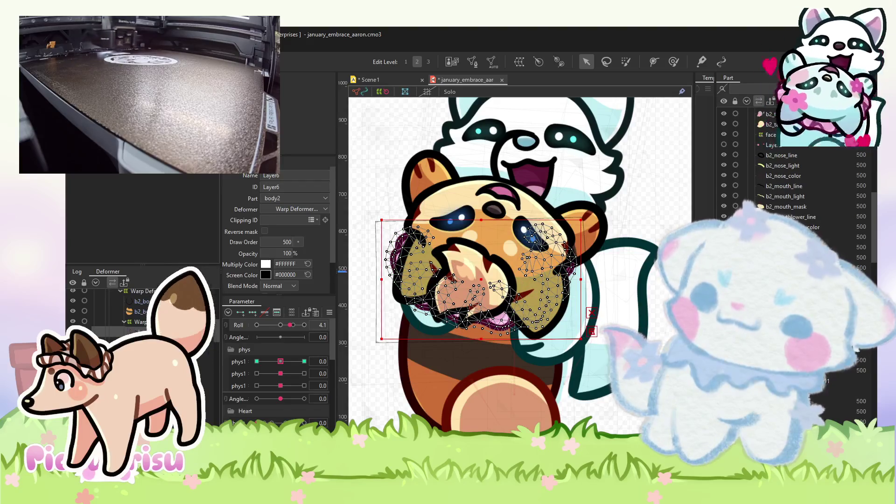
scroll(432, 336, "down", 3)
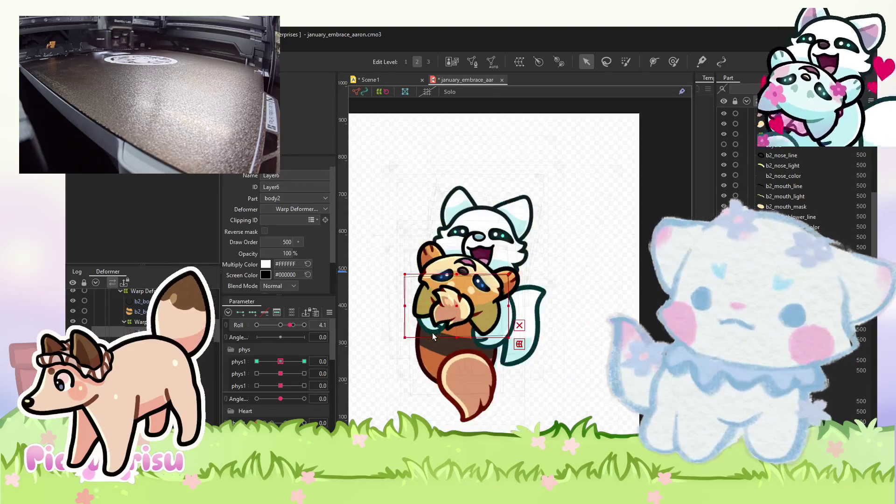
scroll(436, 331, "up", 2)
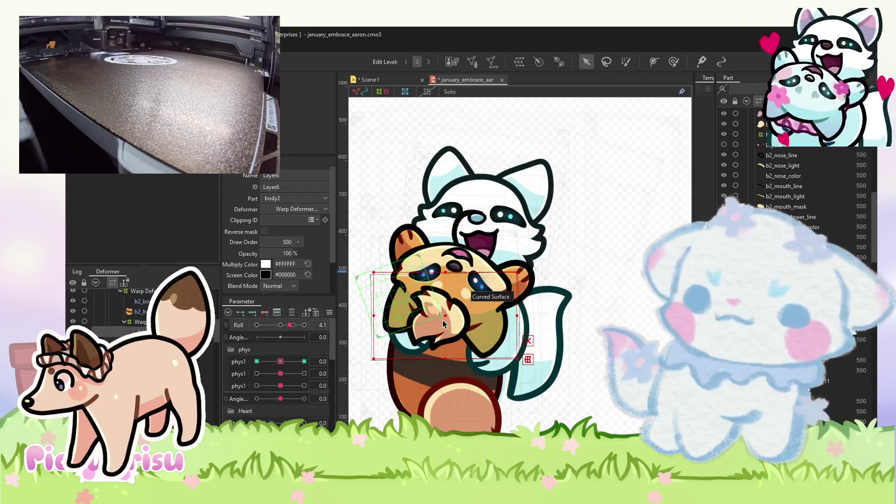
scroll(436, 340, "up", 2)
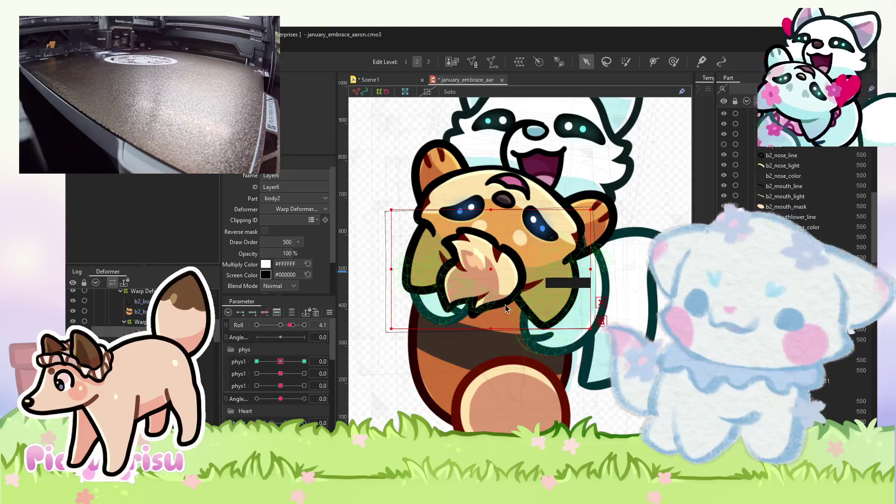
left_click(506, 284)
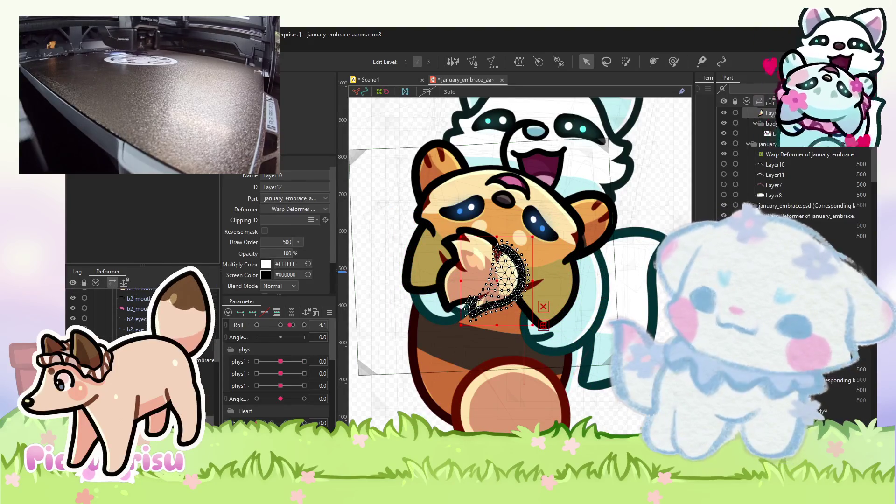
left_click(209, 364)
left_click(503, 280)
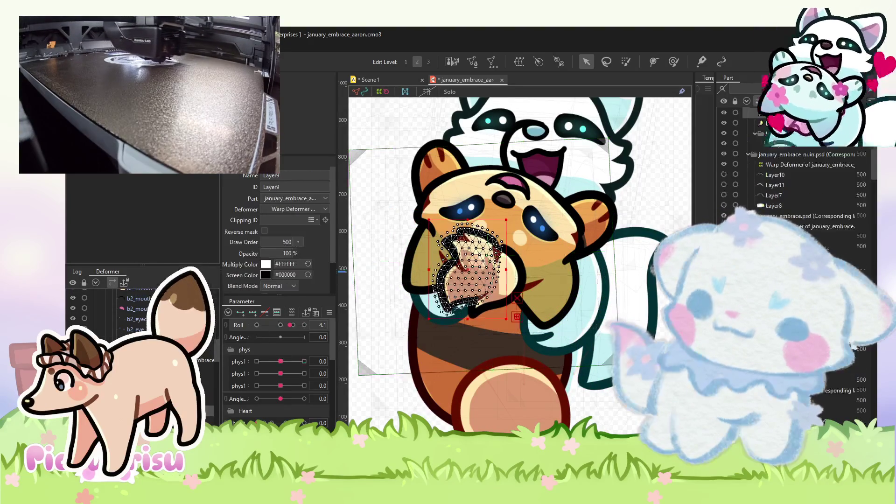
Tilt the head Roll to 10, then straighten it back to 0 with Layer9 and body4 selected.
left_click(209, 364)
mouse_move(290, 325)
left_mouse_down()
mouse_move(327, 325)
mouse_move(272, 325)
mouse_move(280, 325)
left_mouse_up()
left_click(448, 262)
left_click(210, 362)
left_click(450, 269)
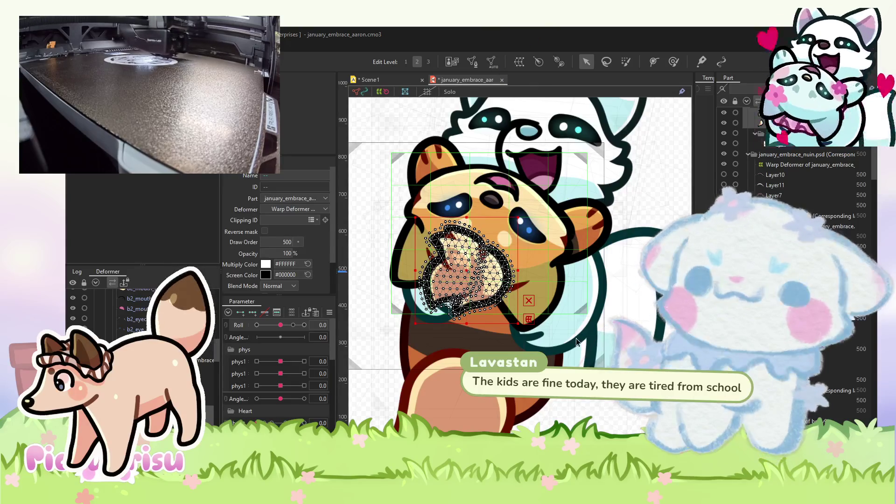
Give the head's smaller warp deformer 10 width divisions and reshape its grid at Roll 10.
left_click(489, 280)
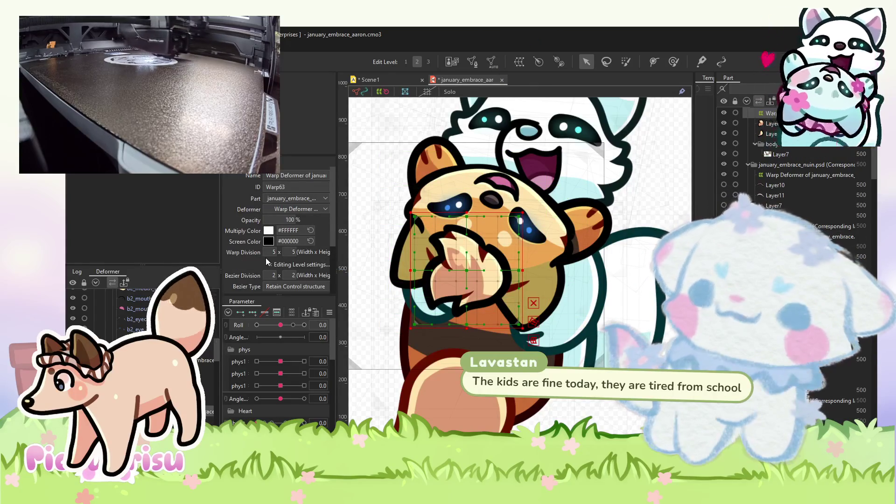
left_click_drag(273, 252, 308, 252)
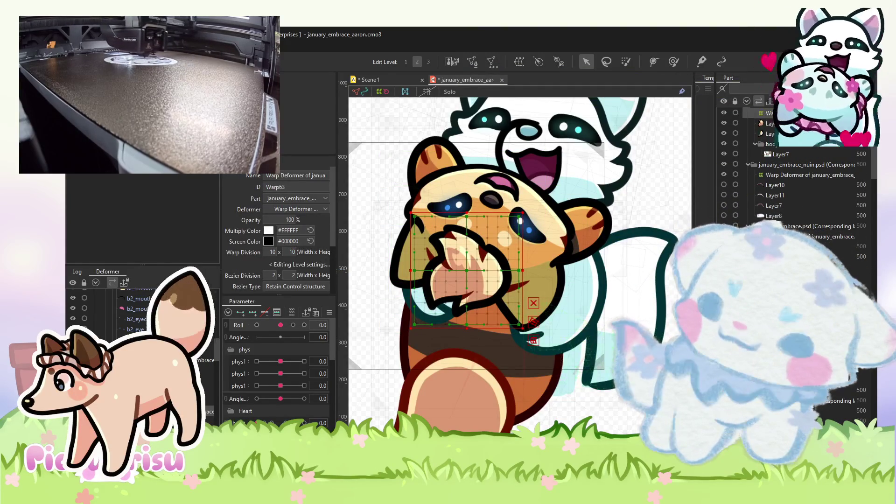
left_click(304, 325)
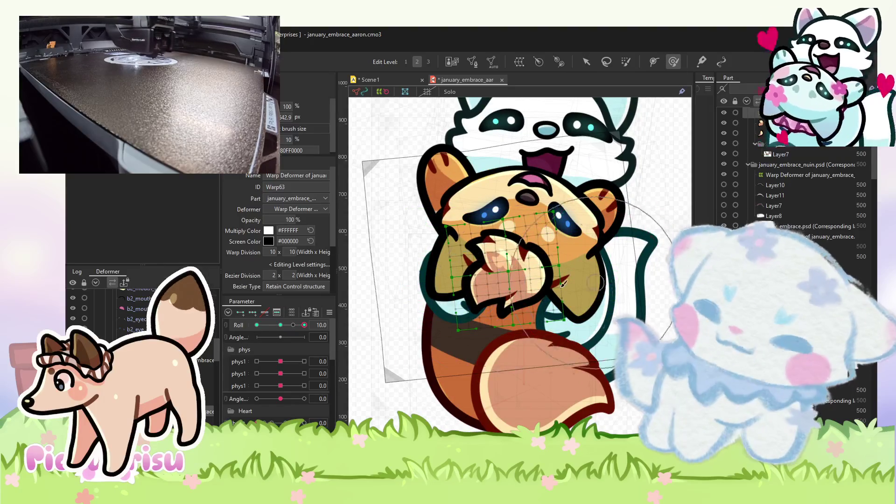
scroll(564, 283, "up", 2)
mouse_move(465, 160)
left_mouse_down()
mouse_move(490, 224)
mouse_move(521, 268)
mouse_move(469, 272)
left_mouse_up()
Preview the Roll sway, then select the Layer9 mouth mesh at Roll -10.
left_click(257, 325)
scroll(468, 272, "down", 5)
mouse_move(267, 332)
left_mouse_down()
mouse_move(289, 326)
mouse_move(271, 326)
mouse_move(280, 327)
left_mouse_up()
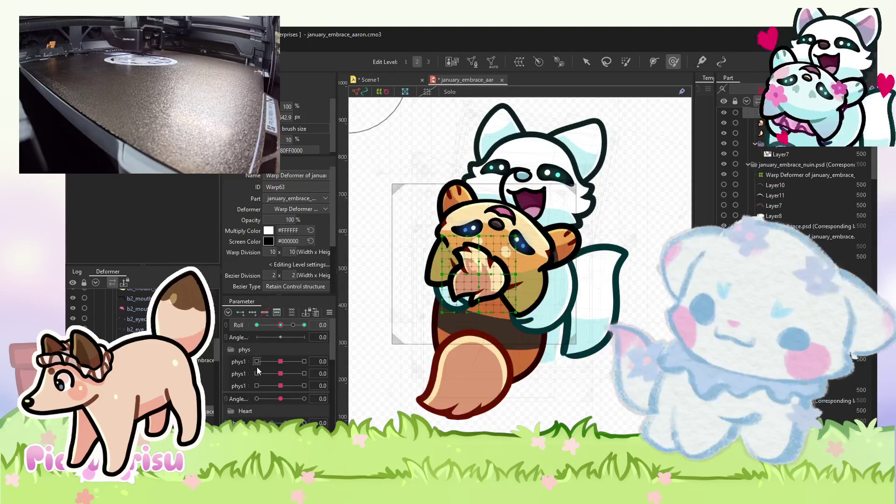
scroll(495, 246, "up", 4)
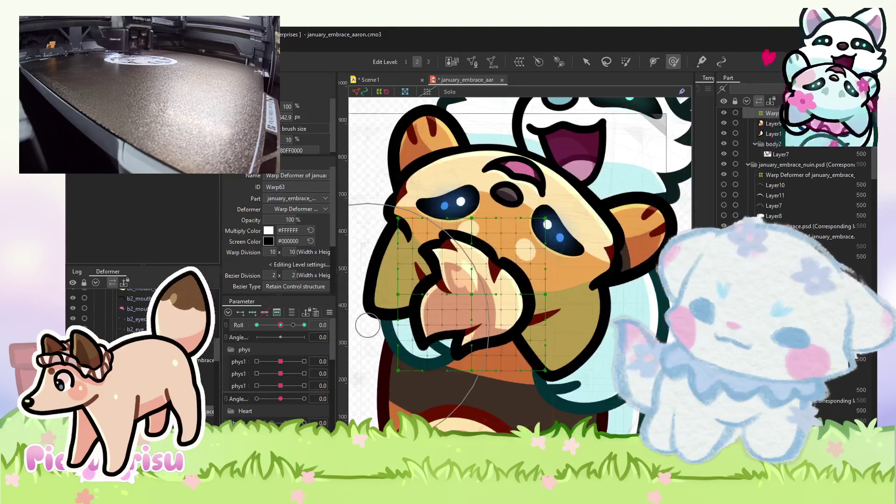
left_click(494, 247)
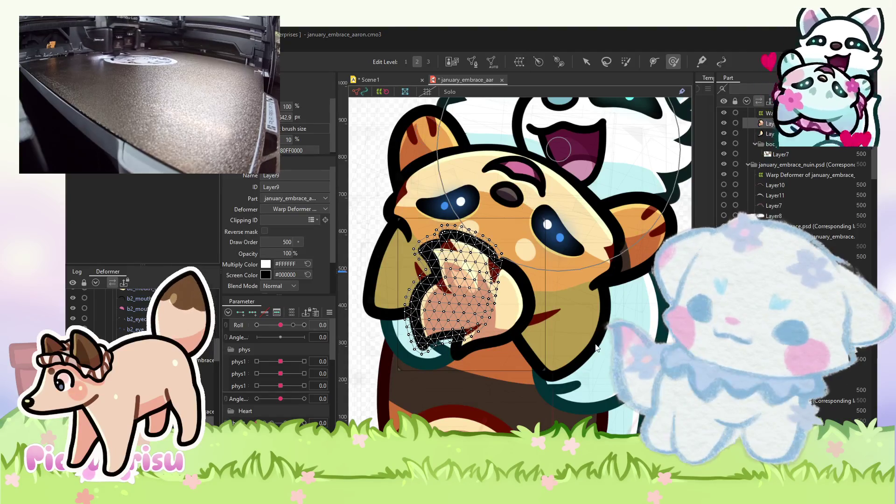
left_click(257, 324)
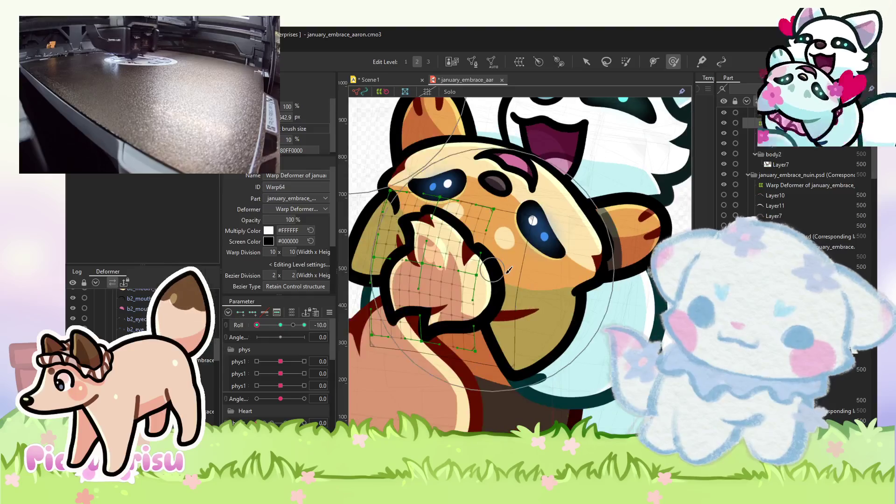
left_click(507, 276)
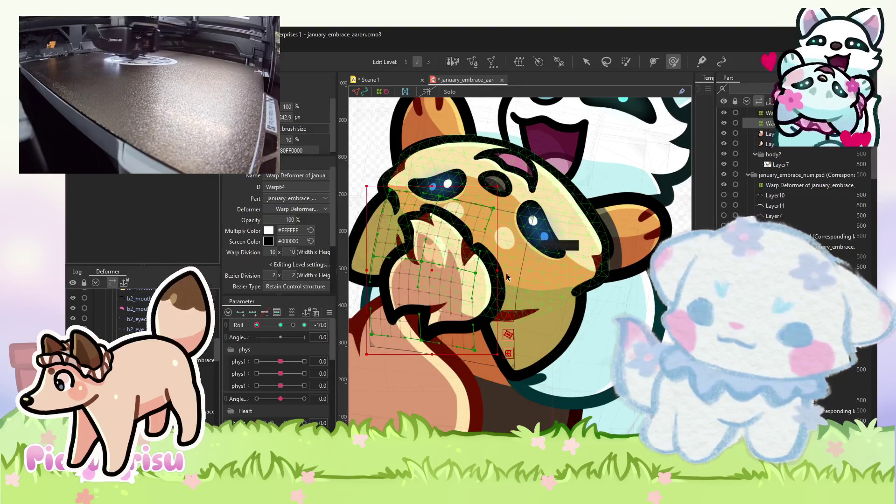
left_click(505, 273)
scroll(481, 276, "up", 3)
scroll(513, 290, "down", 5)
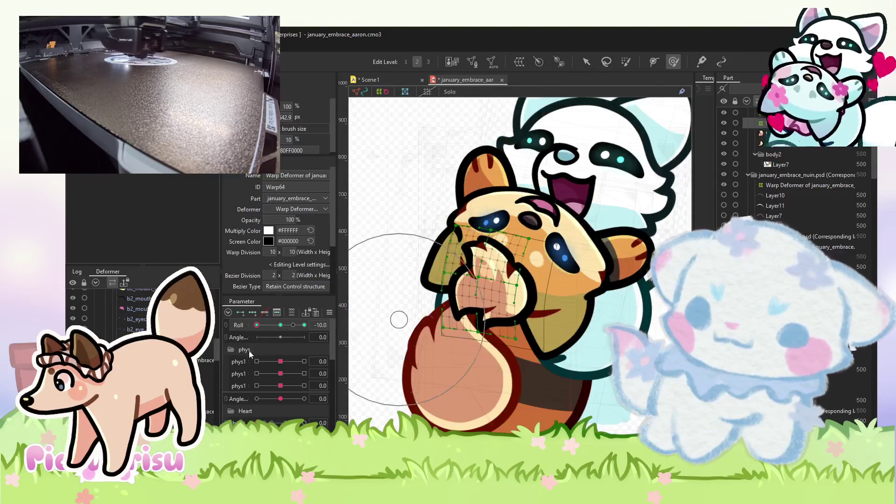
Select all grid points of the Layer10 paw's warp deformer and tilt Roll to 10.
left_click(513, 294)
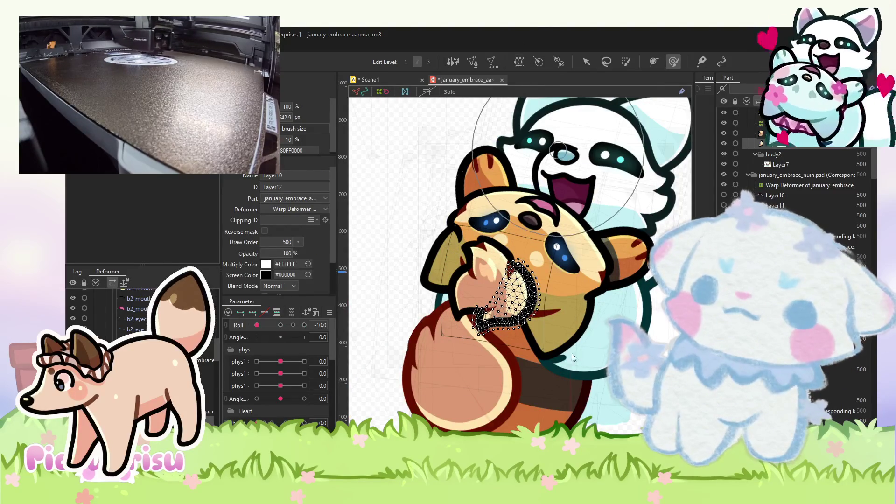
left_click(536, 336)
scroll(450, 288, "up", 3)
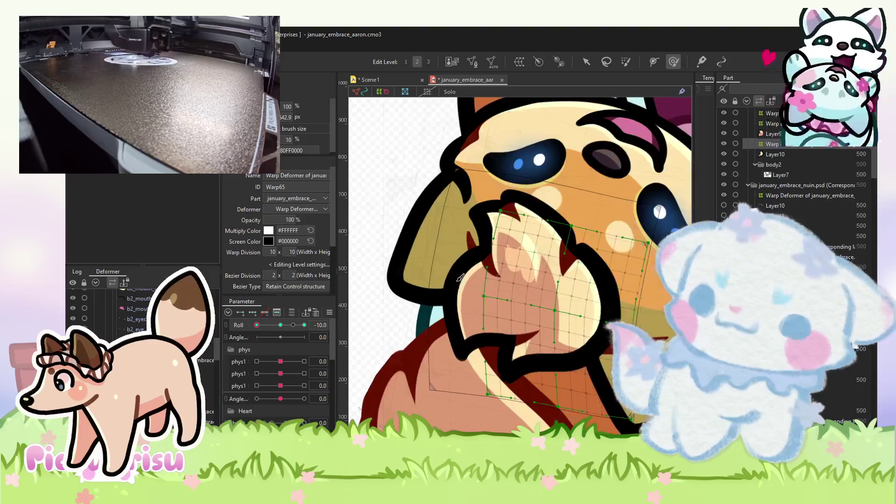
key("ctrl+a")
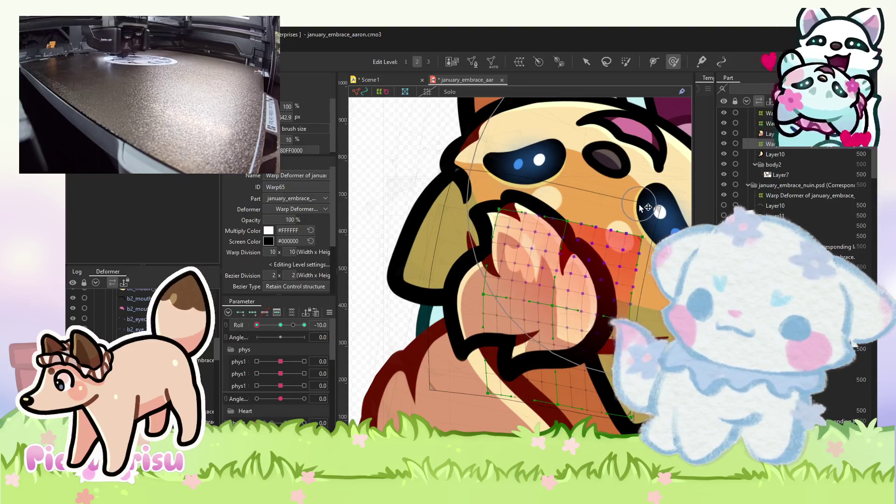
mouse_move(257, 325)
left_mouse_down()
mouse_move(268, 334)
mouse_move(325, 336)
left_mouse_up()
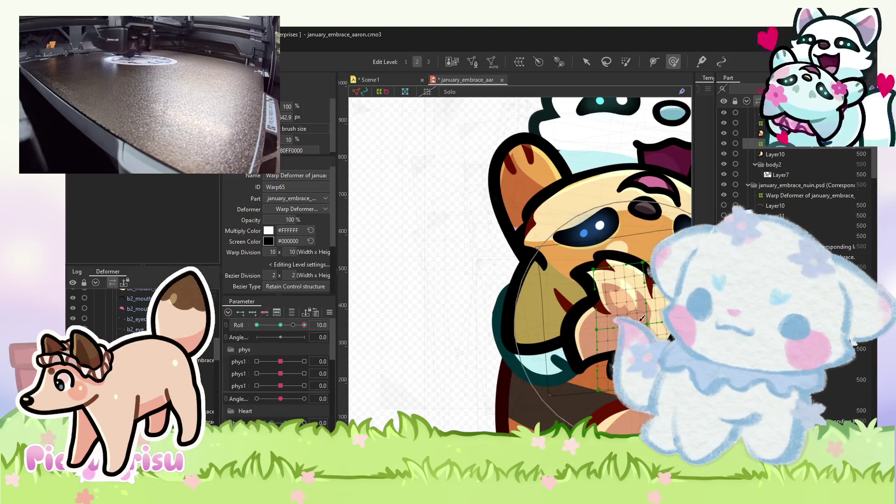
scroll(642, 318, "up", 5)
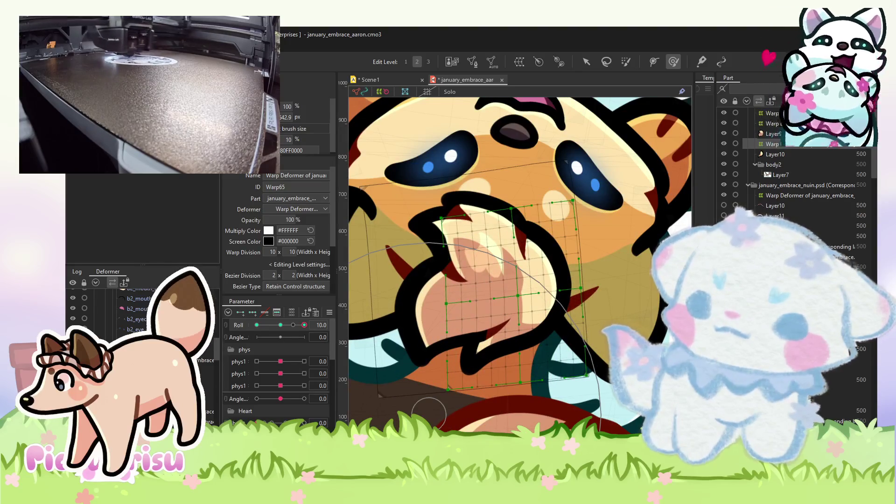
Preview the paw on the Warp64 deformer by swaying Roll, then select the Layer9 mouth mesh.
left_click(578, 396)
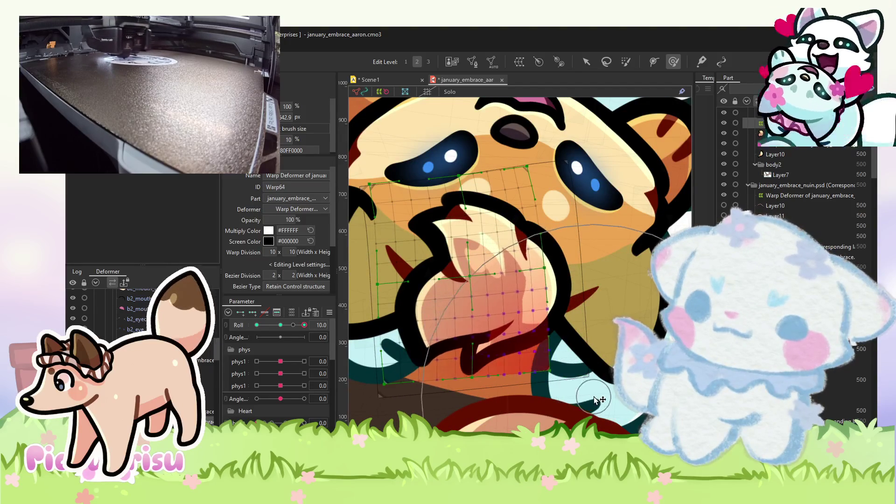
scroll(572, 312, "down", 5)
mouse_move(305, 324)
left_mouse_down()
mouse_move(276, 326)
mouse_move(295, 325)
left_mouse_up()
left_click(499, 299)
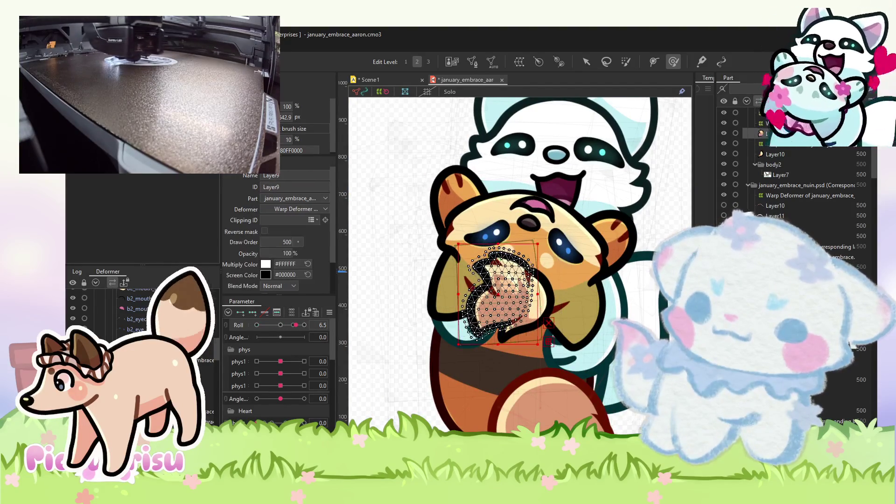
Select the mouth and Layer10 paw meshes and preview them across phys1 -10 to 10.
left_click(544, 294, "ctrl")
left_click(305, 361)
scroll(498, 198, "up", 4)
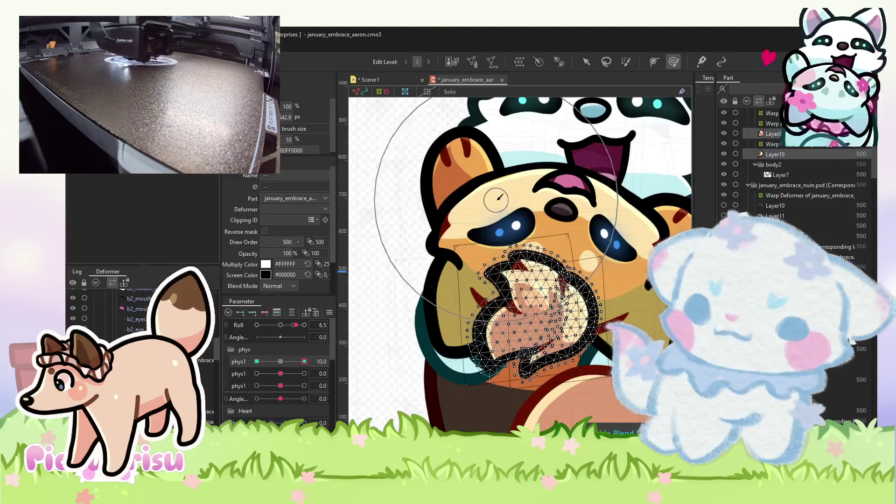
left_click_drag(498, 198, 529, 172)
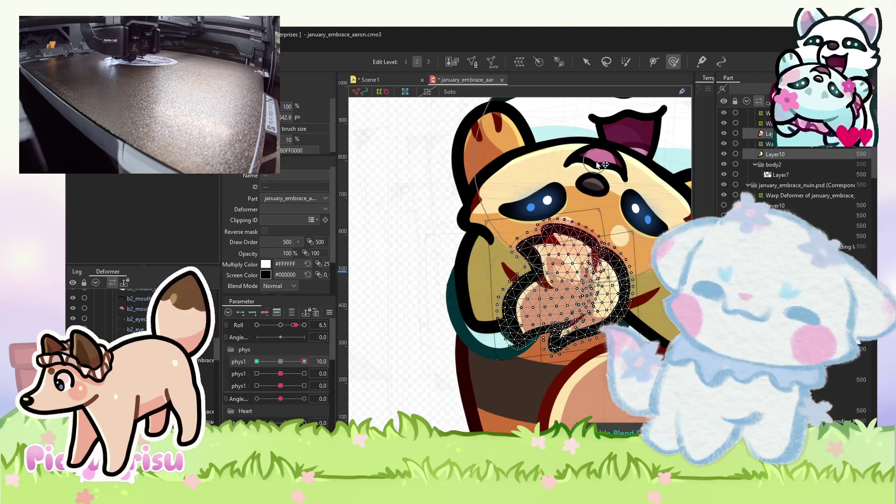
left_click(257, 361)
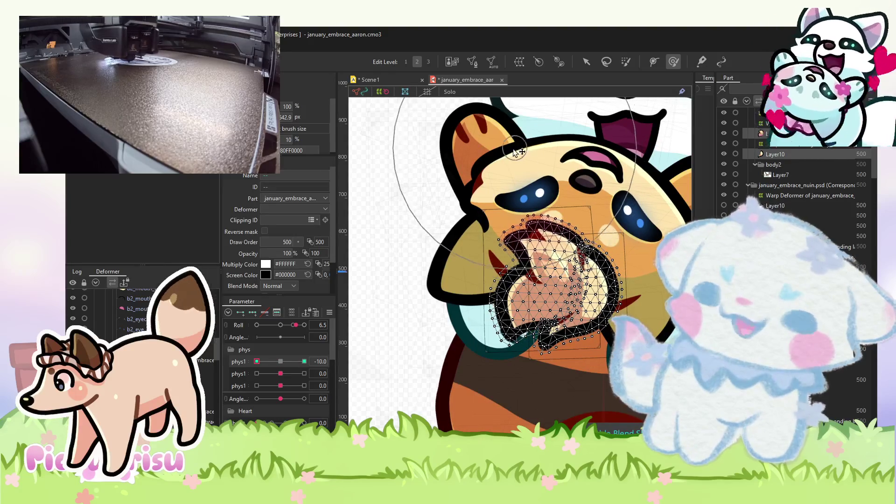
left_click(540, 315)
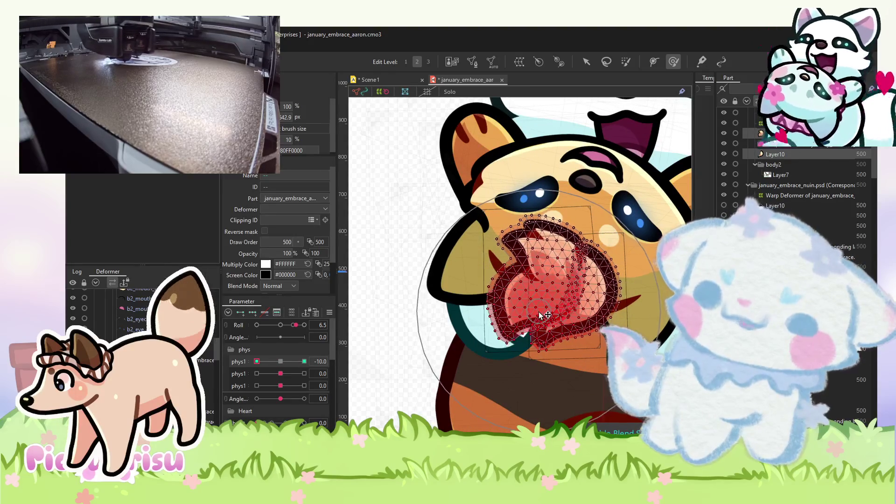
left_click_drag(257, 361, 305, 373)
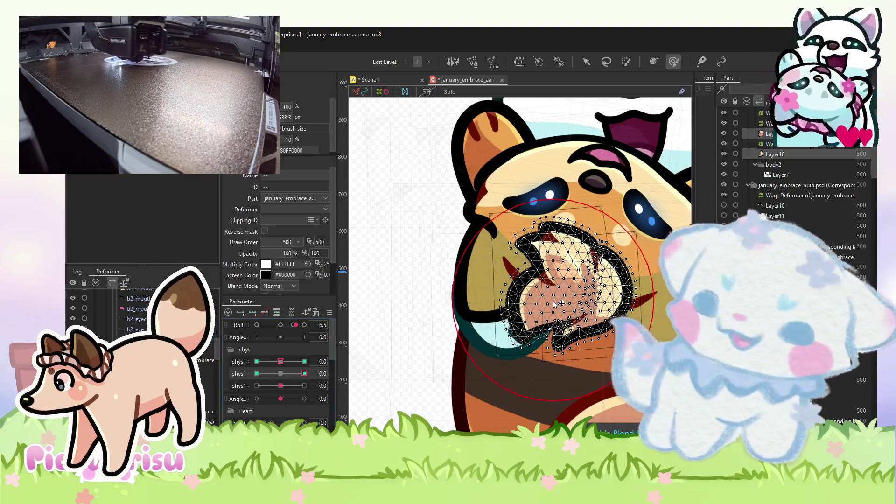
Push the mouth mesh vertices into shape at the current phys1 keyform.
scroll(568, 287, "up", 2)
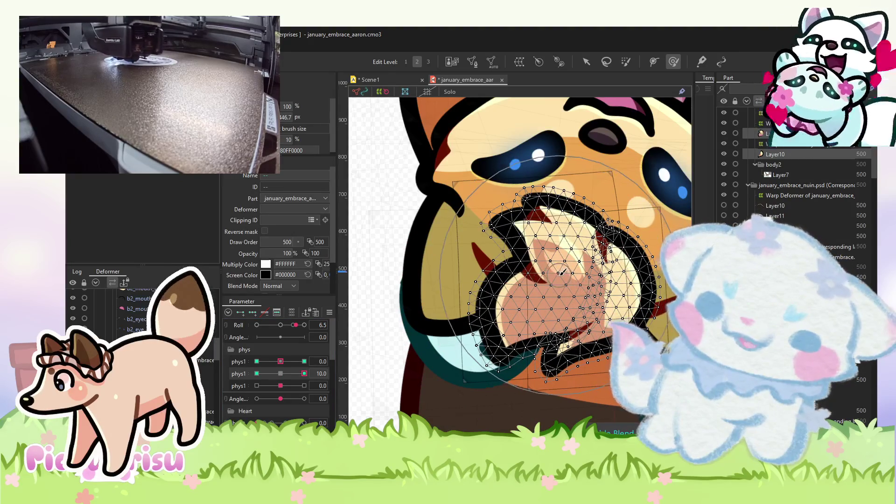
left_click_drag(560, 280, 522, 308)
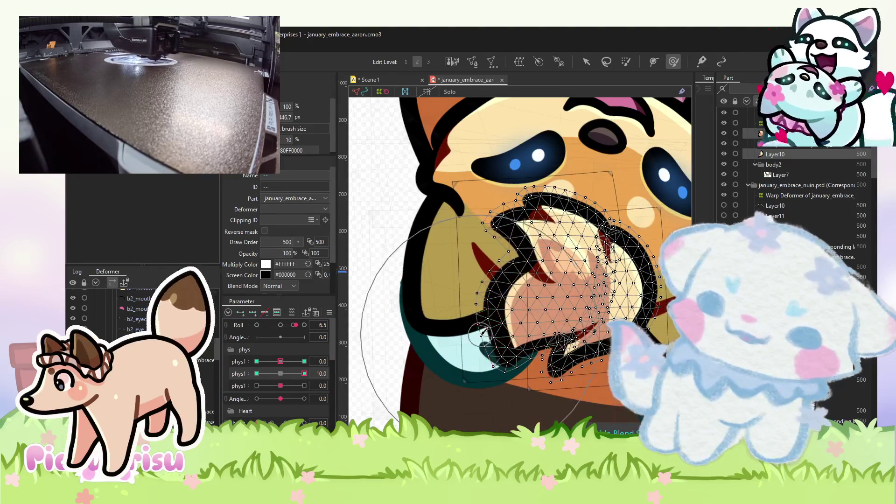
scroll(483, 331, "down", 2)
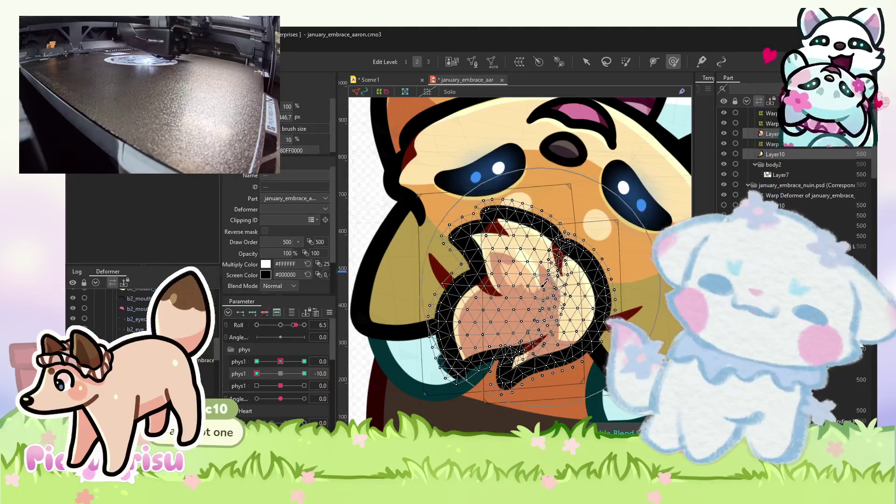
left_click_drag(548, 287, 498, 252)
scroll(498, 252, "down", 3)
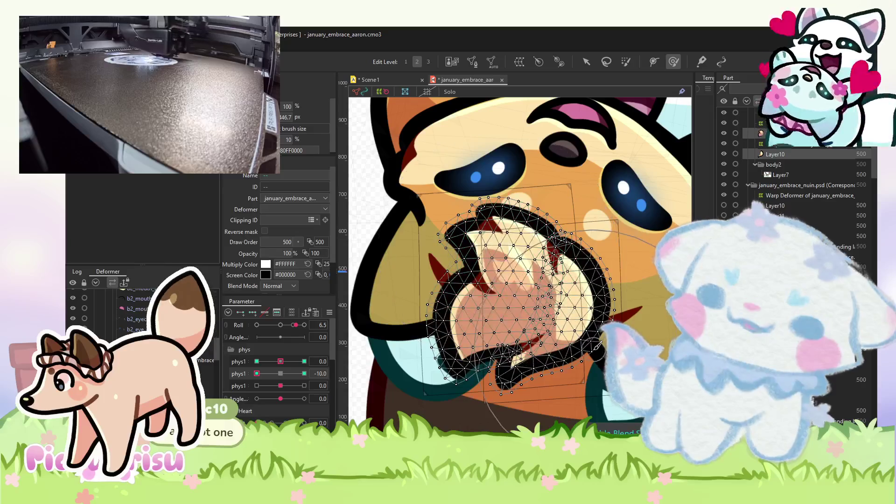
Test the second phys parameter at 0, 10 and -10, ending back at 0.
left_click(282, 373)
left_click(304, 373)
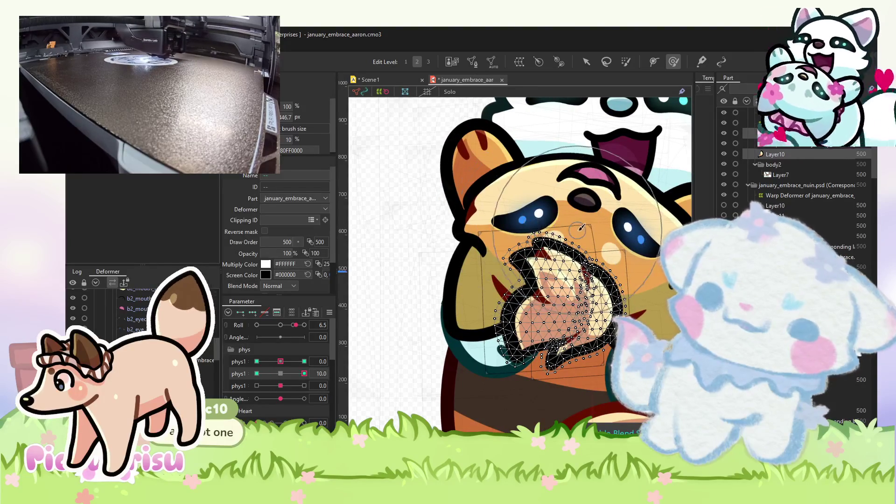
left_click(256, 373)
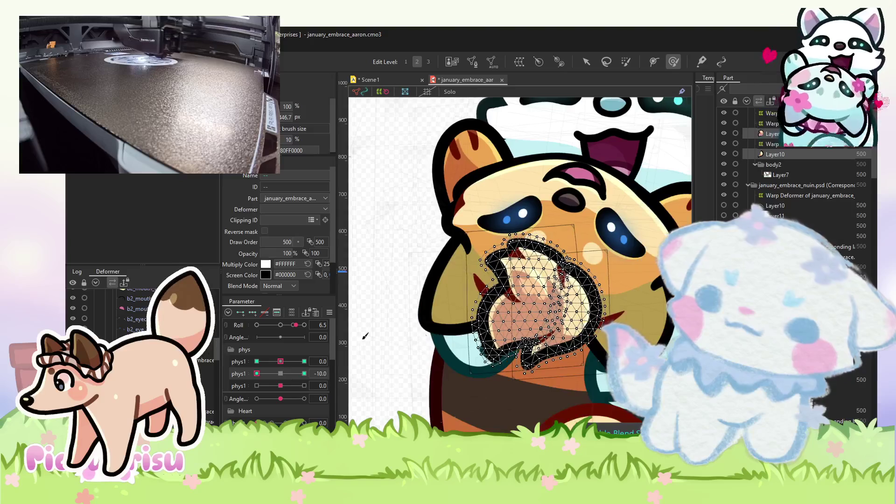
left_click(280, 373)
Test the third phys parameter at 10, -10, about 6 and 1.6, leaving it at 10.
left_click(279, 386)
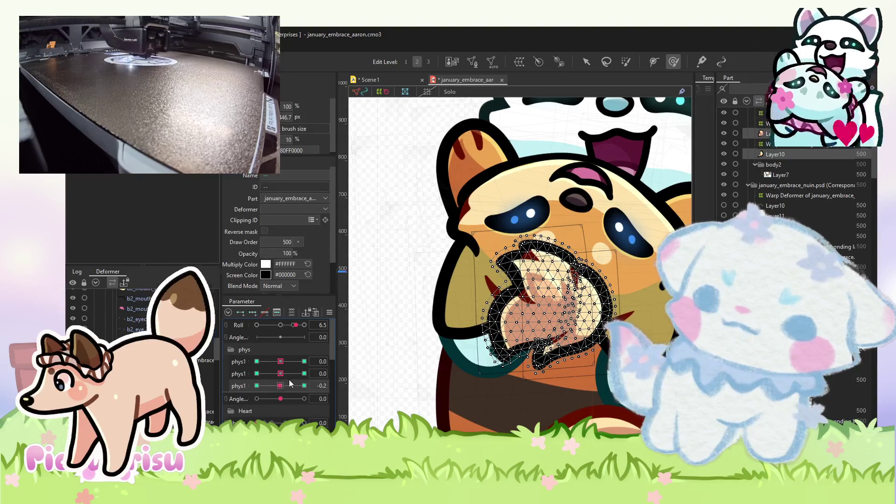
left_click(304, 385)
key("v")
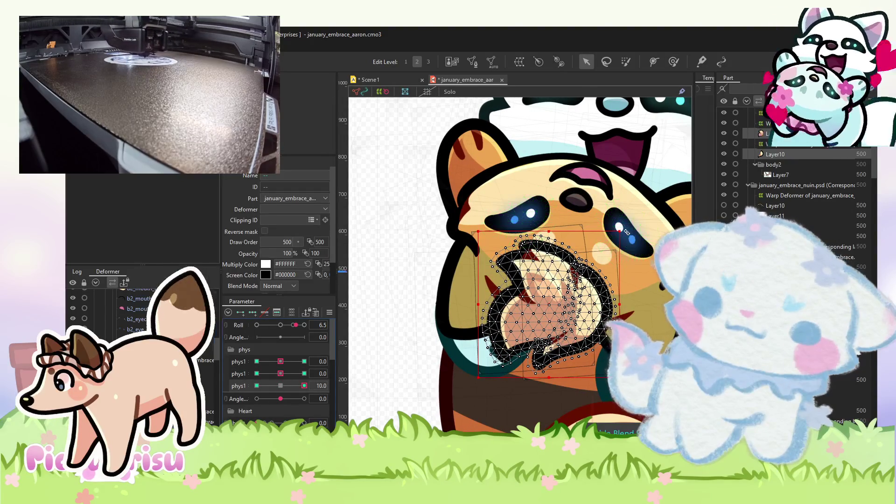
left_click(256, 385)
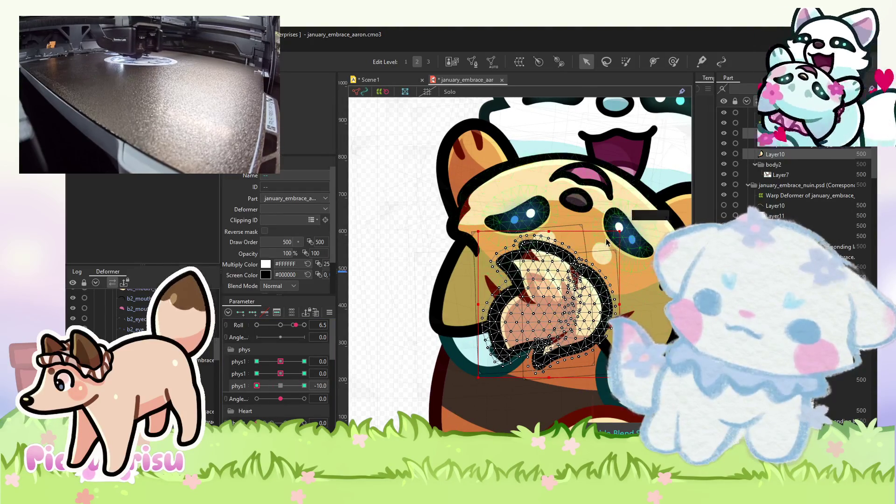
left_click(295, 385)
left_click(303, 386)
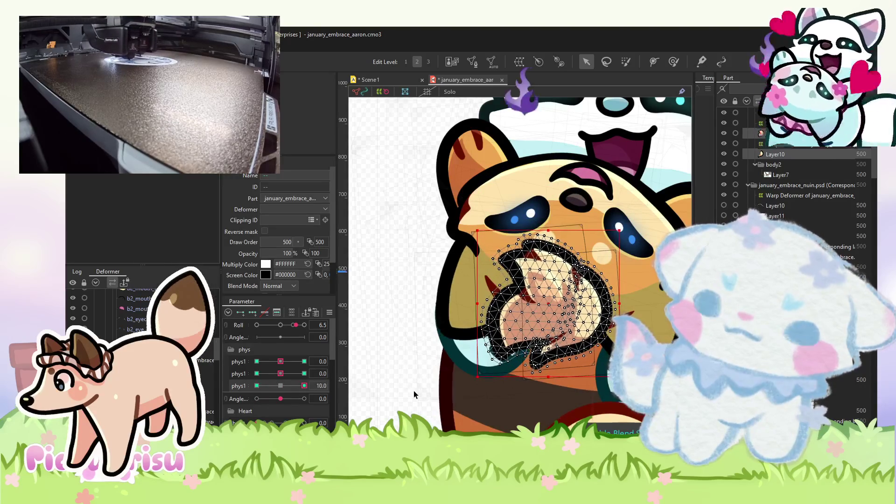
left_click(285, 383)
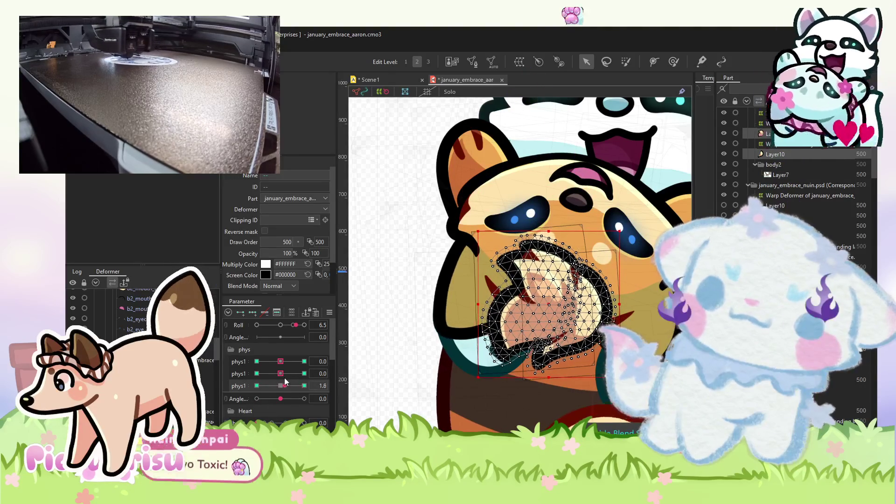
left_click(304, 385)
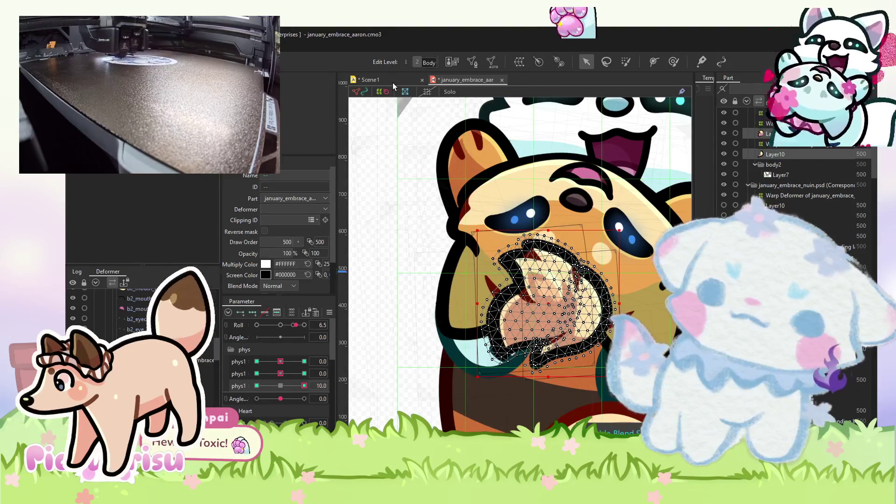
left_click(389, 81)
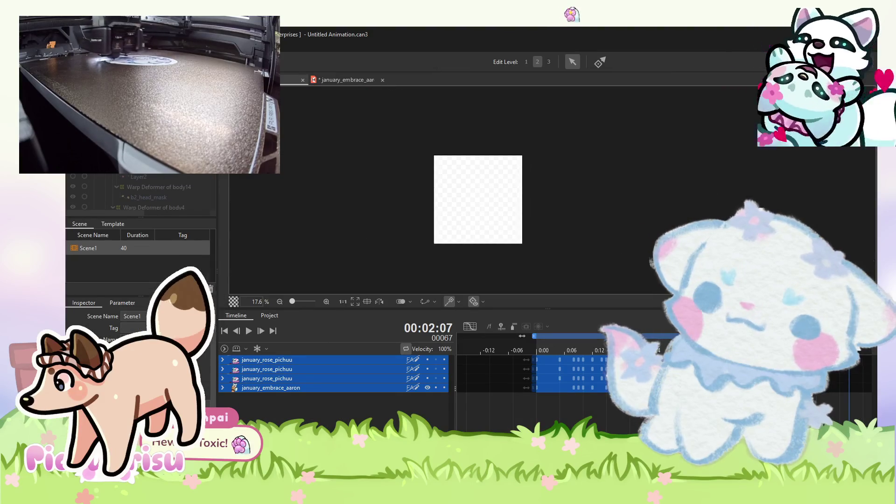
Play the Scene1 hug animation from the start, then reset the embrace model's third phys parameter to 0.
left_click(550, 342)
left_click(248, 330)
scroll(476, 179, "down", 2)
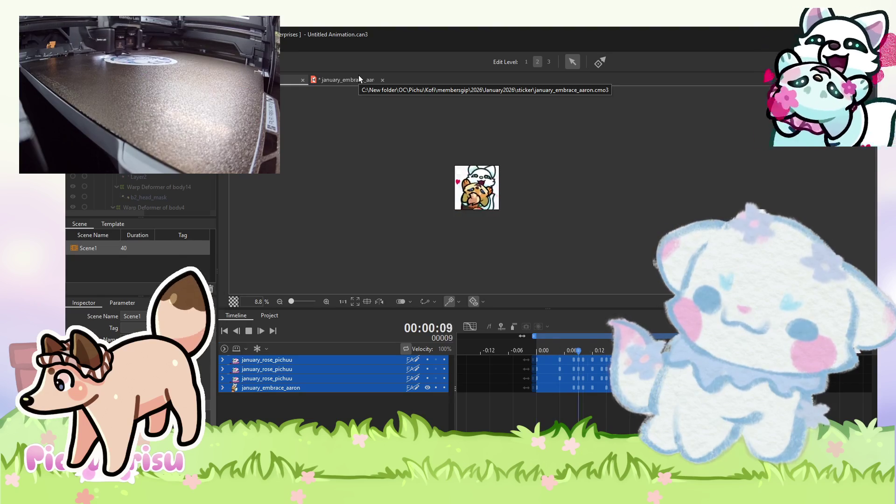
scroll(434, 155, "up", 1)
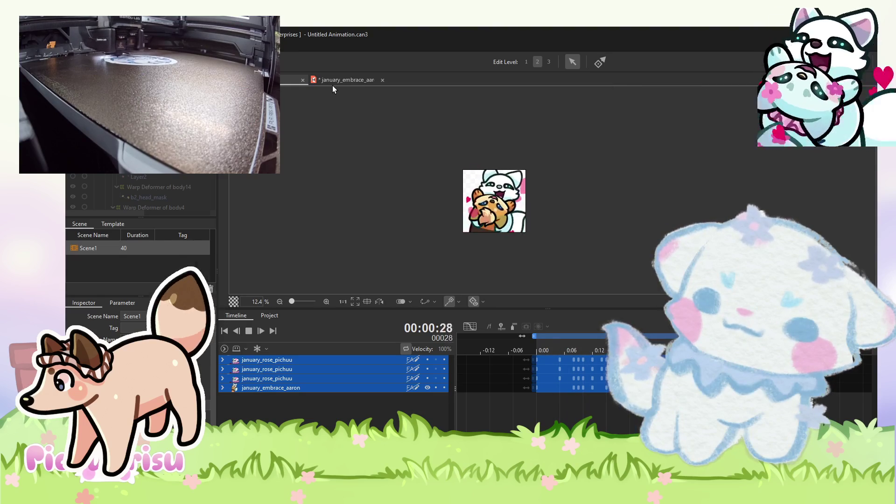
scroll(512, 186, "up", 1)
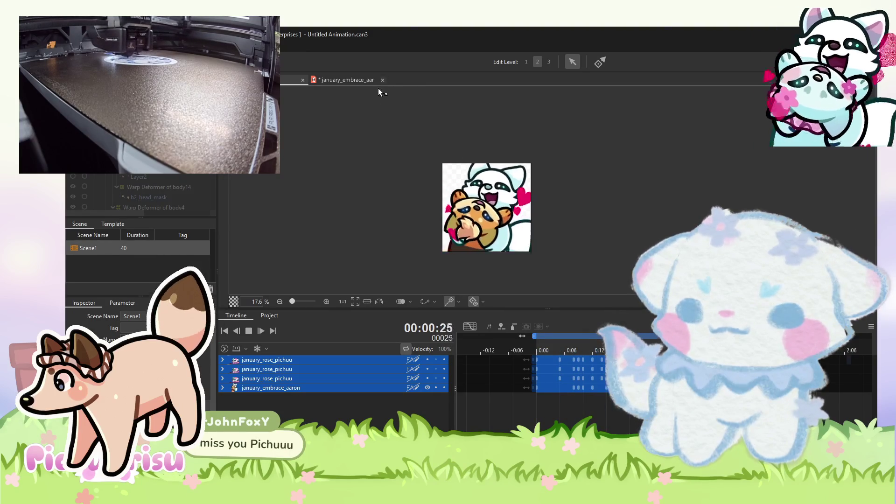
left_click(361, 80)
mouse_move(304, 385)
left_mouse_down()
mouse_move(280, 385)
mouse_move(307, 365)
mouse_move(286, 368)
mouse_move(318, 345)
mouse_move(282, 352)
left_mouse_up()
Set Roll to 10 and the first phys parameter to -2.2, glancing at the Scene1 preview.
right_click(279, 362)
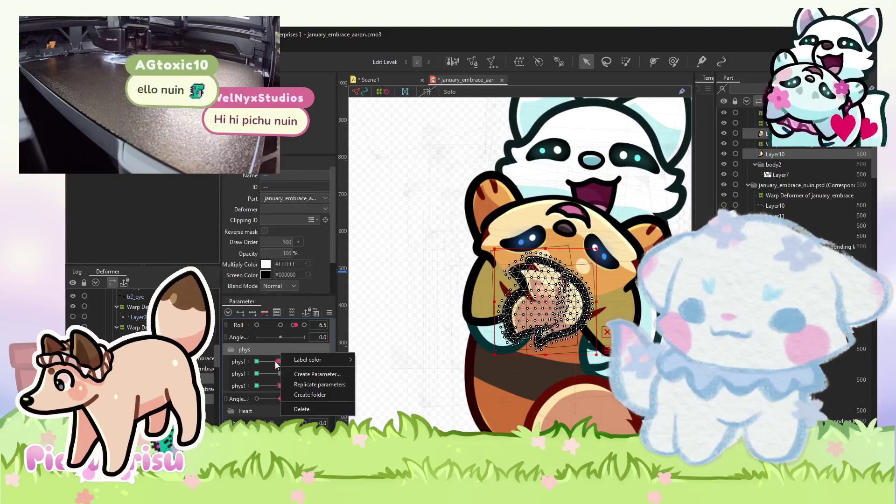
left_click(279, 362)
mouse_move(281, 329)
left_mouse_down()
mouse_move(315, 321)
mouse_move(248, 317)
mouse_move(317, 307)
left_mouse_up()
mouse_move(280, 362)
left_mouse_down()
mouse_move(312, 354)
mouse_move(275, 352)
left_mouse_up()
right_click(285, 359)
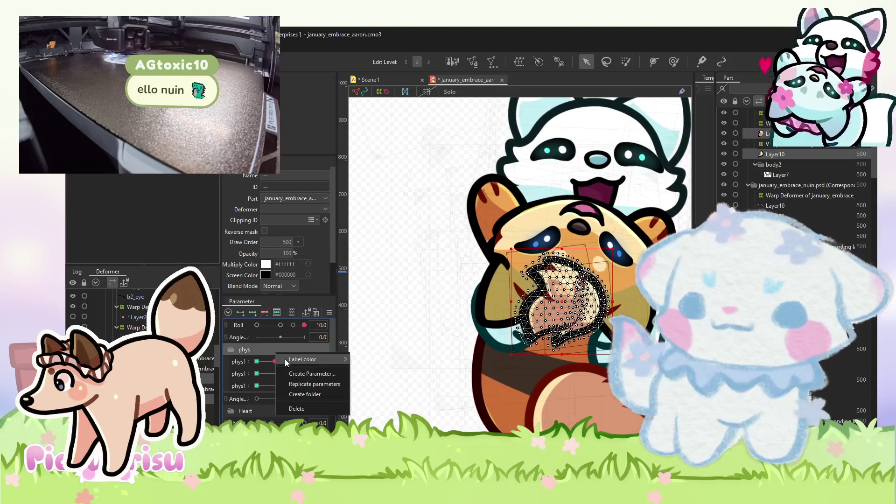
left_click(397, 79)
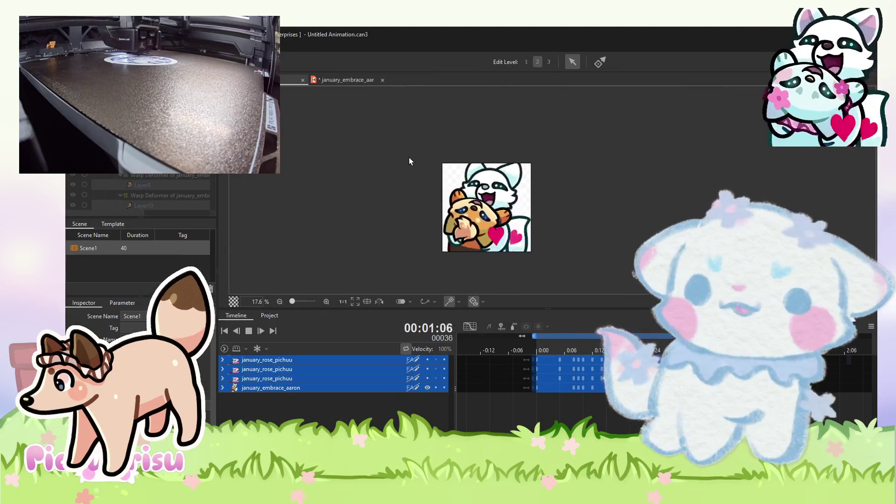
scroll(408, 161, "down", 1)
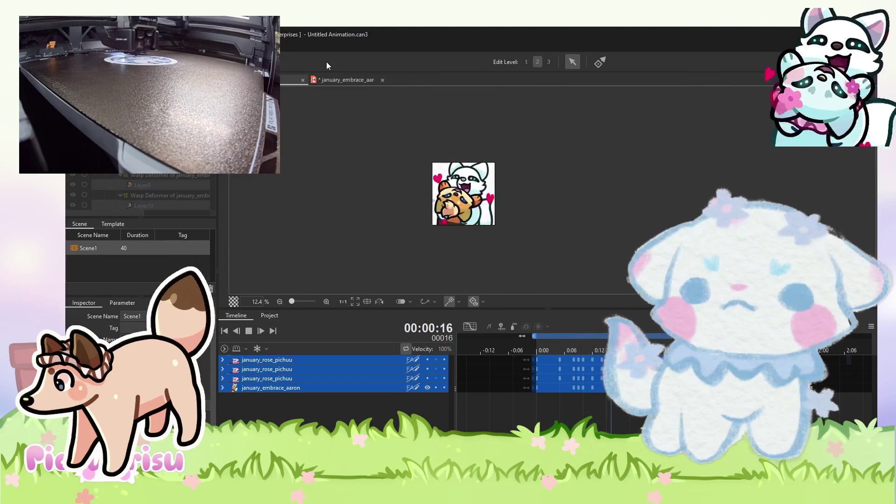
left_click(329, 79)
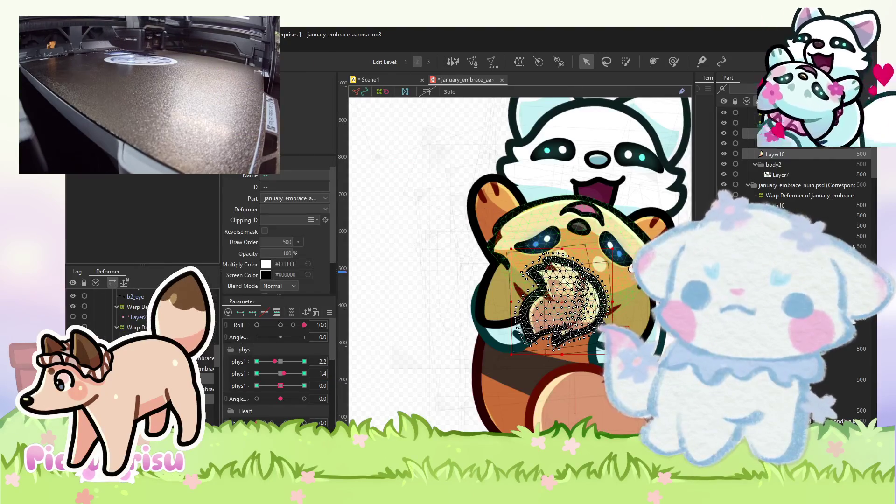
scroll(501, 213, "up", 3)
Push the b2_hand_color mesh down and right with the deform brush, then reset Roll to 0 on the arms deformer.
left_click(499, 186)
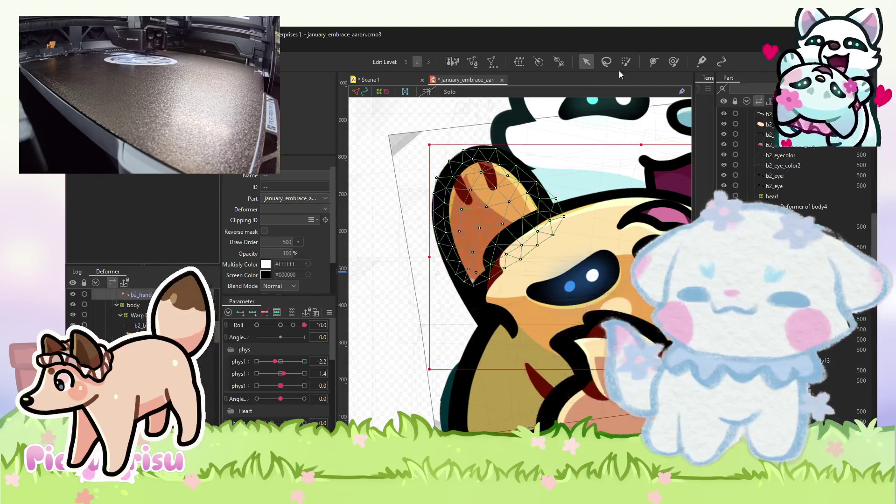
key("b")
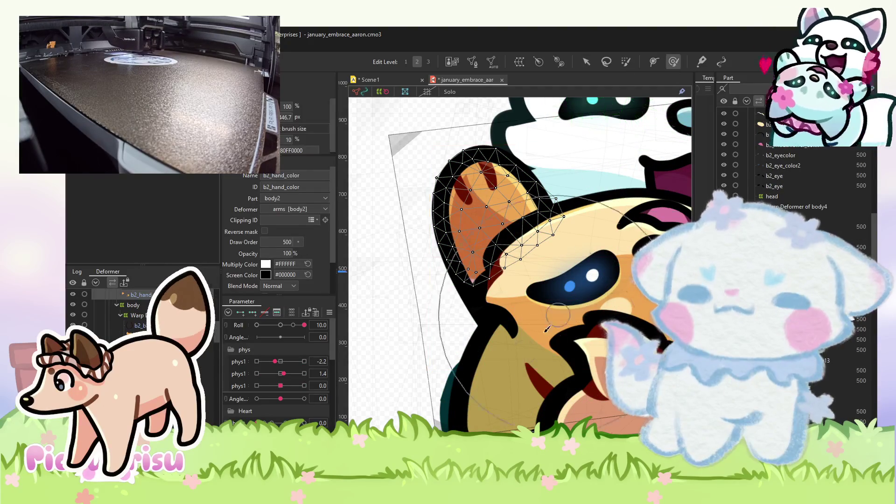
left_click_drag(485, 333, 528, 338)
left_click_drag(304, 324, 285, 324)
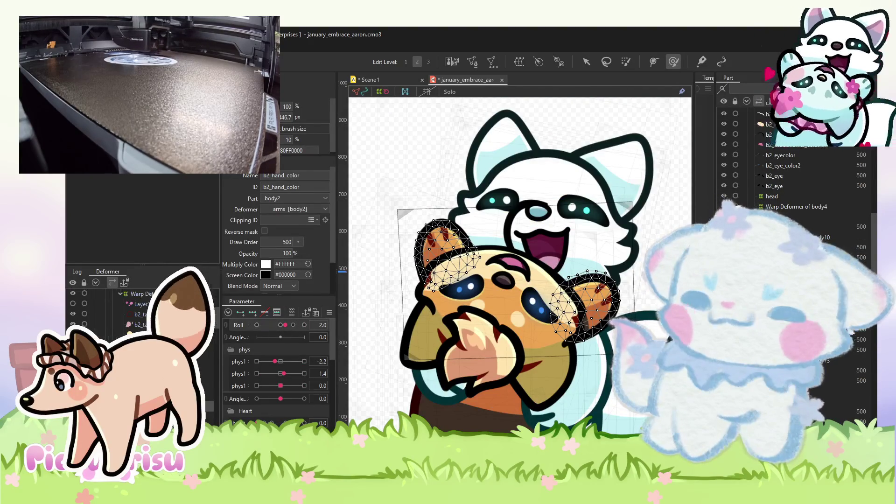
left_click(520, 321)
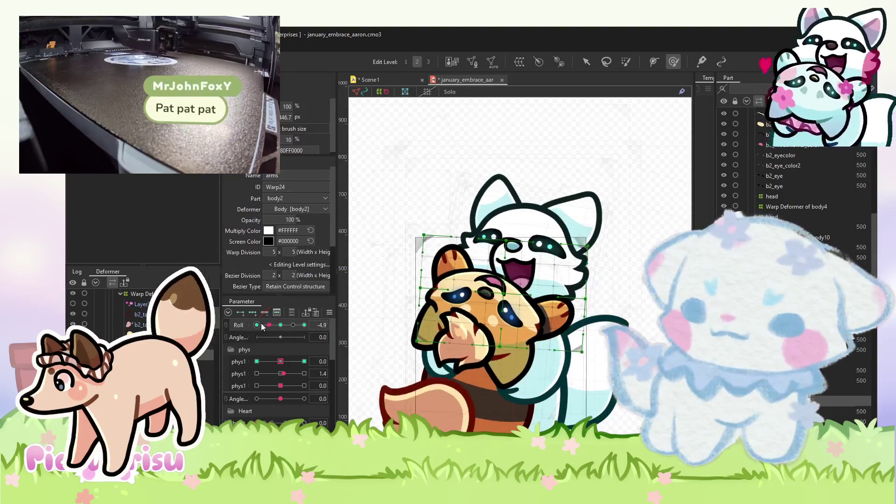
left_click(284, 327)
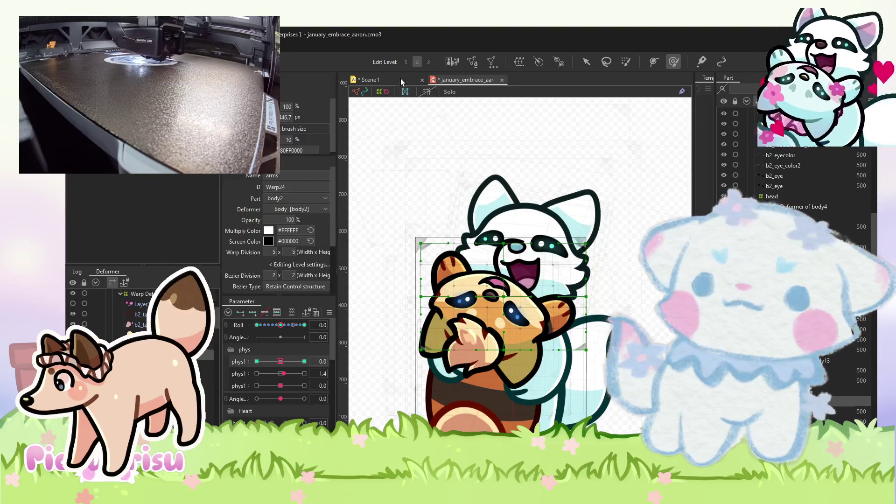
left_click(400, 79)
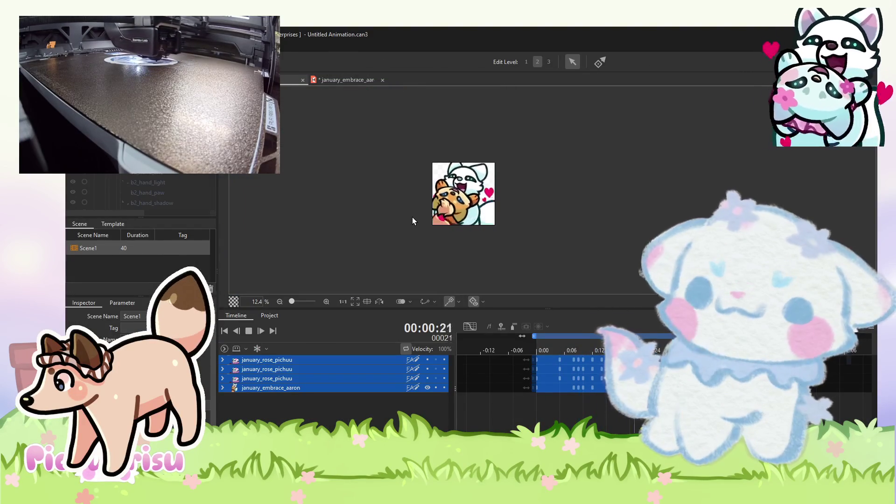
On the embrace model, select the head deformer, then the b2_hand_paw mesh and the arms warp deformer.
left_click(345, 82)
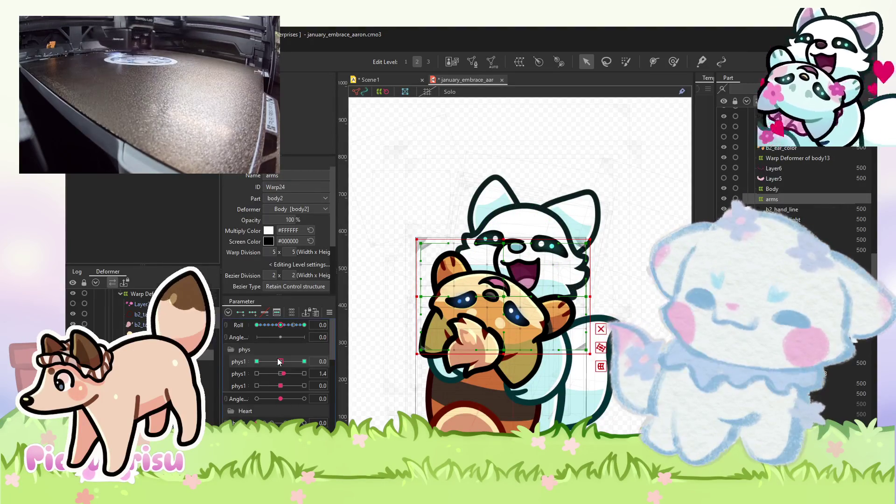
key("ctrl+a")
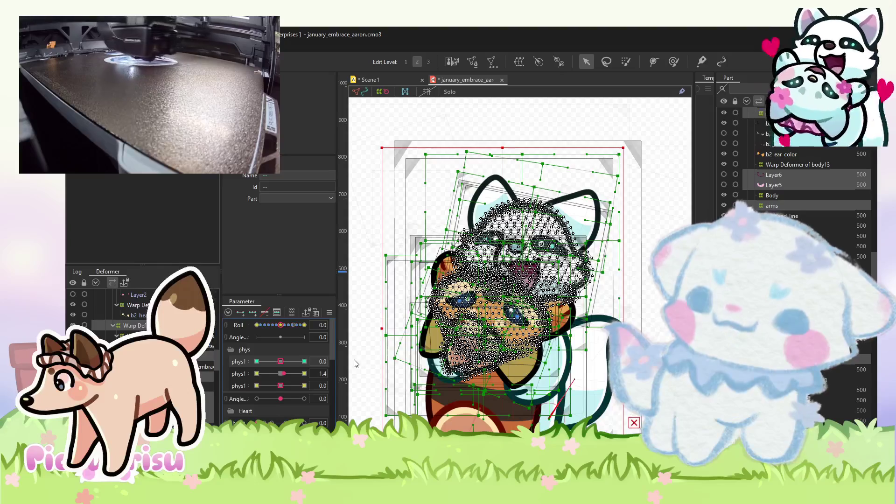
left_click_drag(284, 374, 276, 377)
left_click(375, 322)
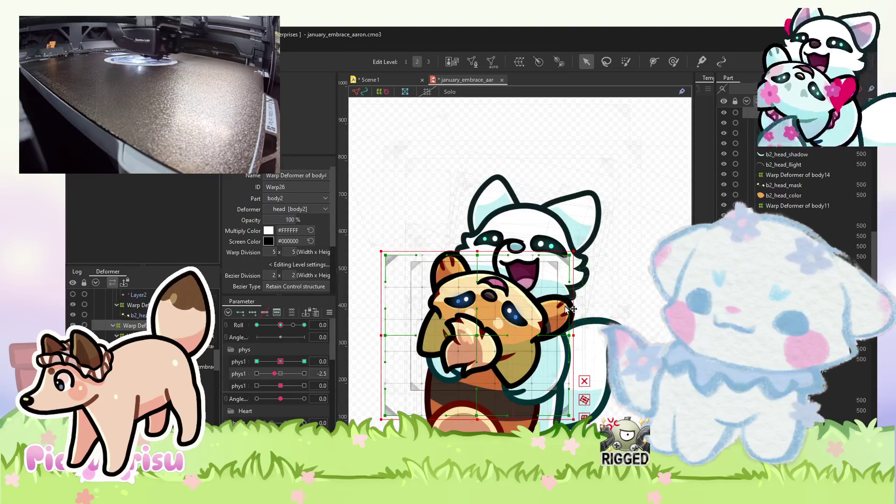
scroll(563, 317, "up", 3)
left_click(579, 312)
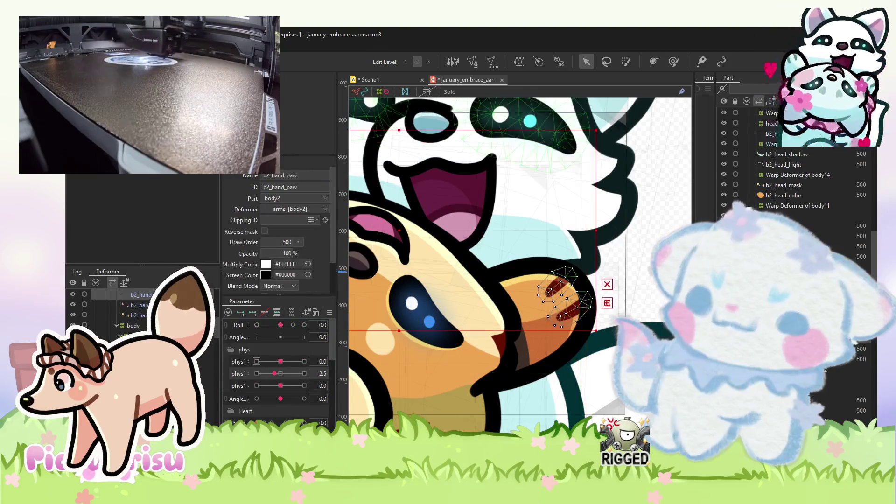
left_click(135, 302)
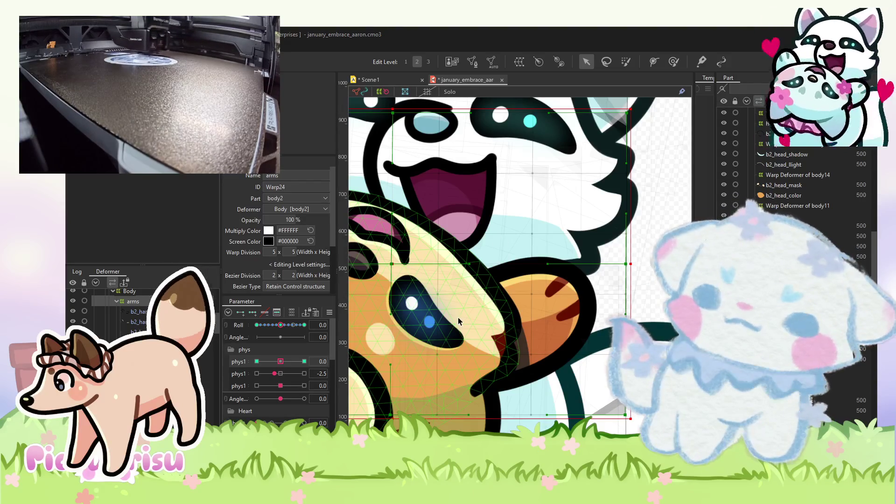
left_click(385, 80)
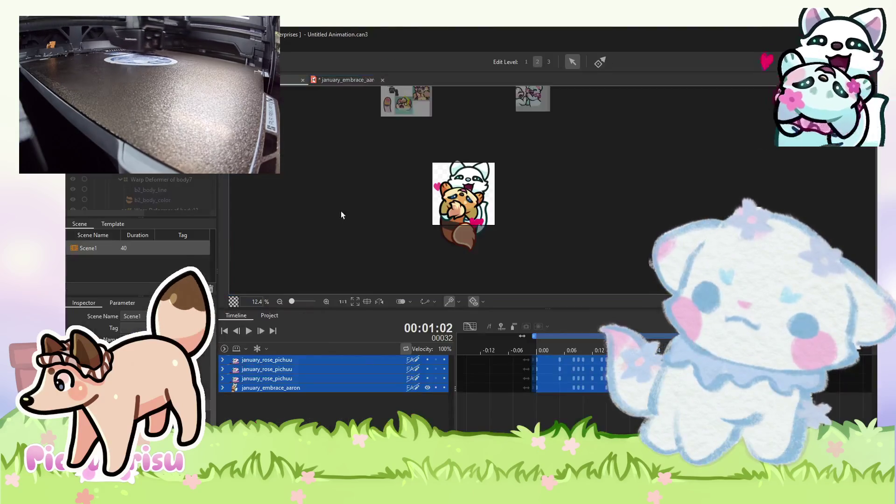
Play the looping Scene1 hug animation, zooming in and out to inspect the motion.
left_click(248, 330)
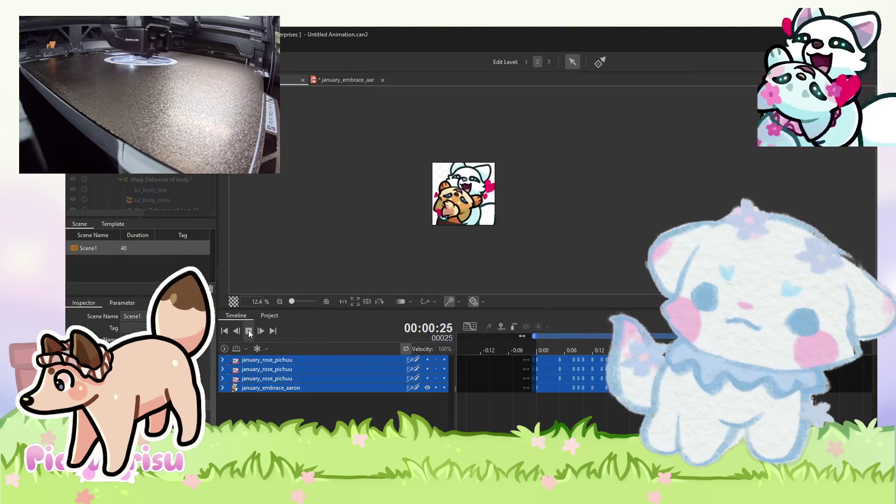
scroll(497, 201, "up", 2)
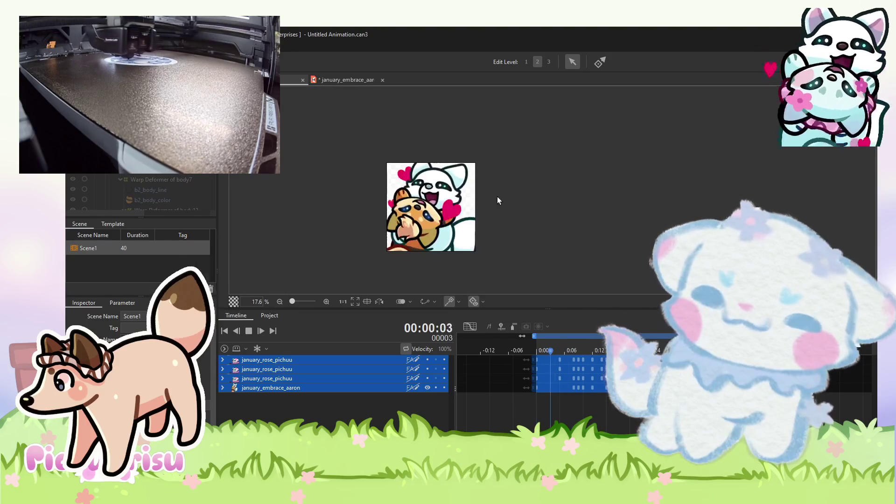
scroll(524, 203, "down", 2)
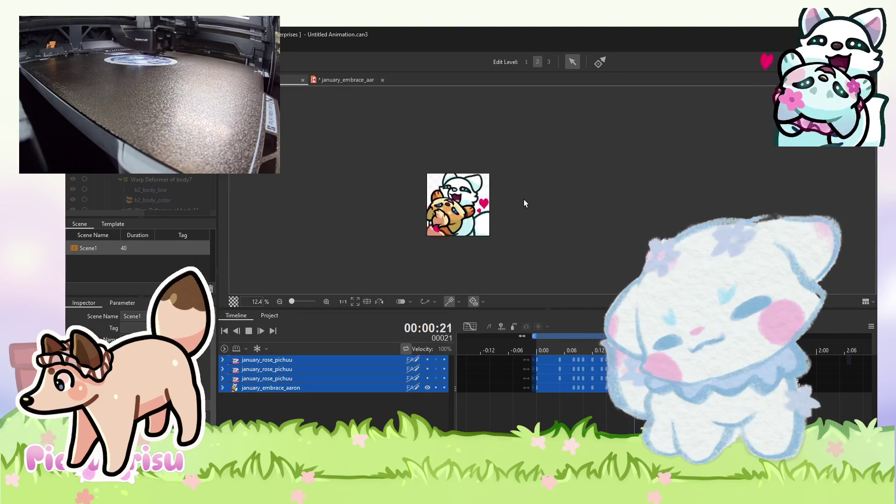
scroll(523, 203, "up", 4)
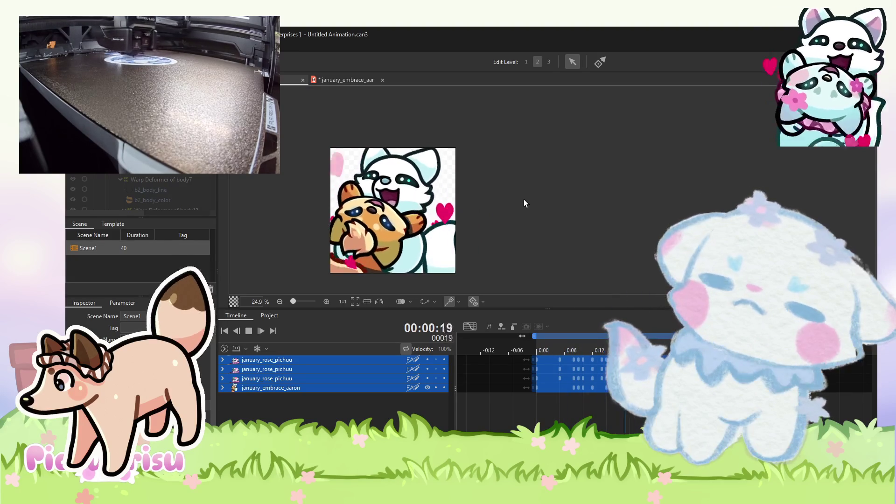
scroll(523, 201, "down", 4)
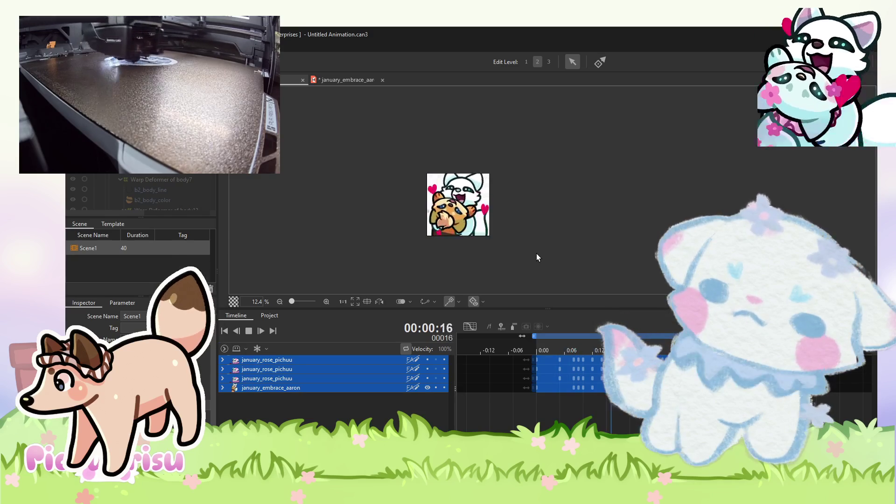
left_click(338, 79)
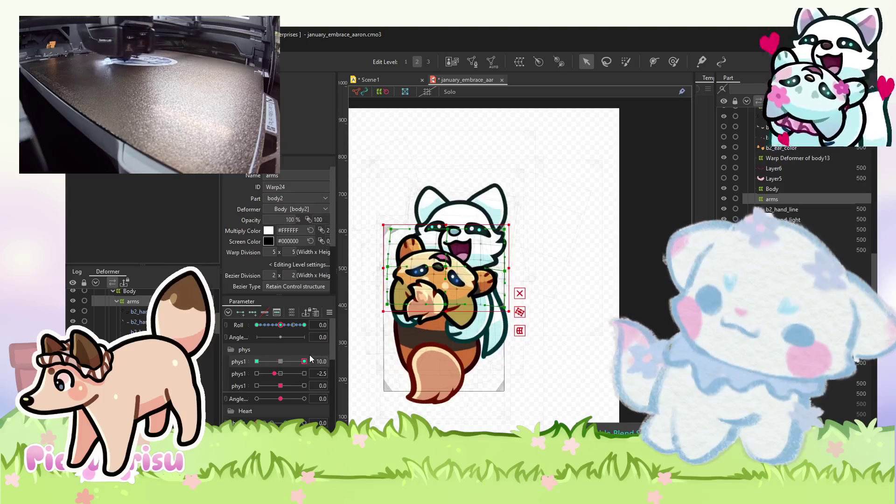
Toggle blend shape editing on and off, then play the Scene1 animation once.
left_click(280, 361)
left_click(290, 326)
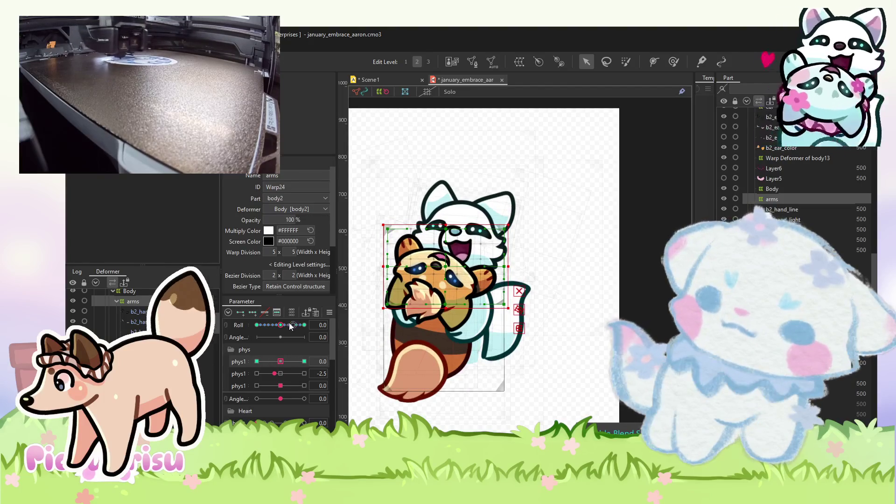
left_click(374, 83)
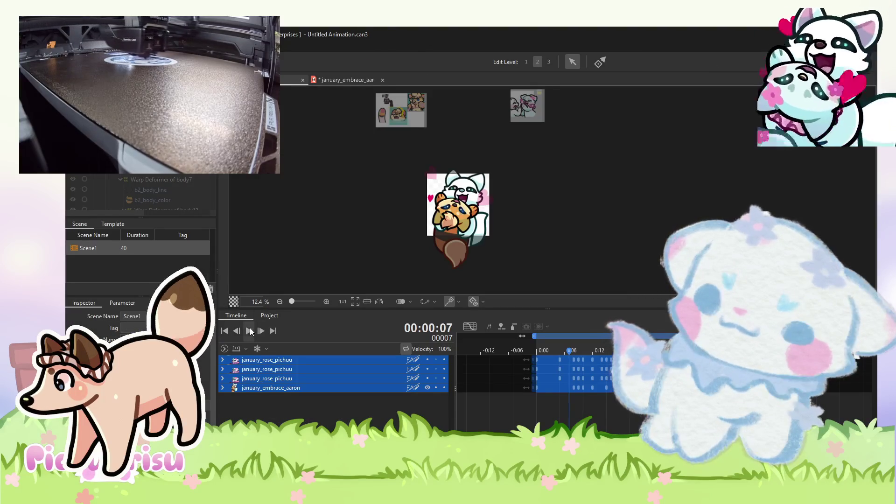
left_click(250, 330)
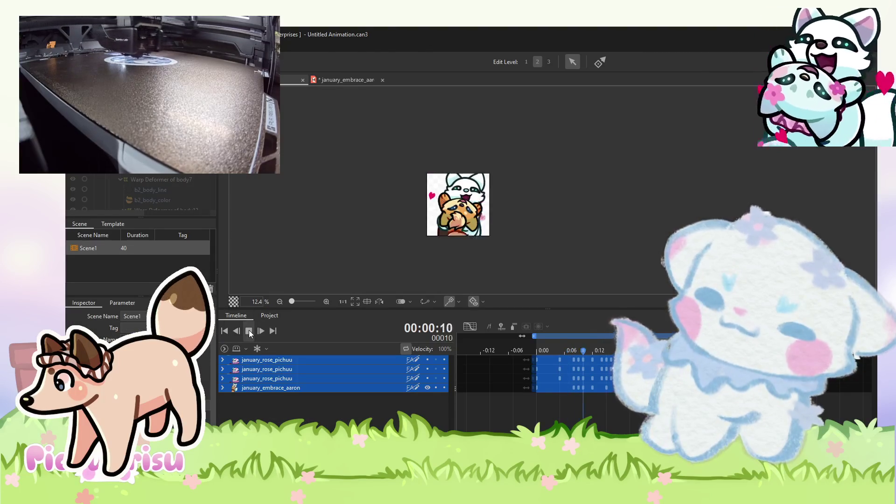
left_click(351, 79)
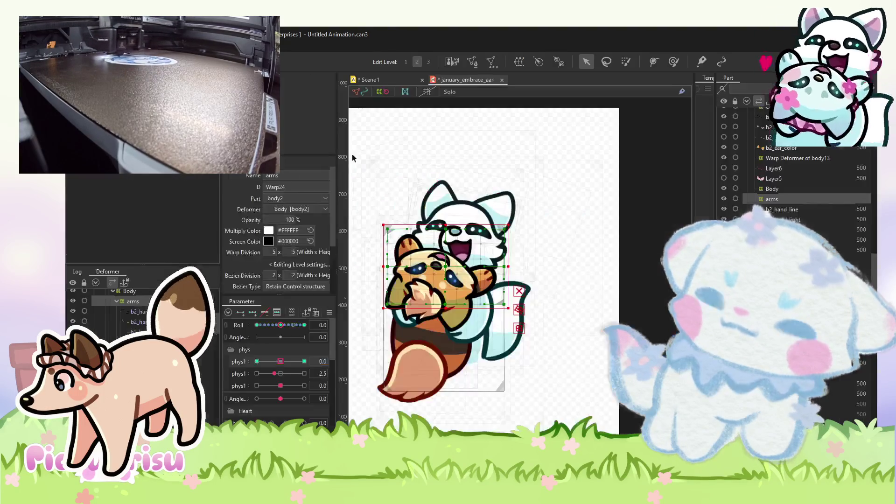
Replay the Scene1 loop, then reset the second phys1 parameter to 0.0 on the model.
left_click(287, 360)
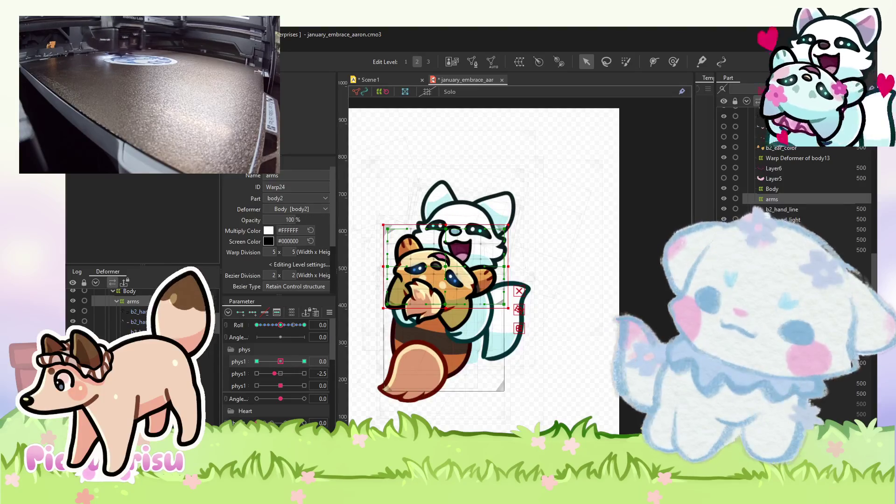
key("alt+e")
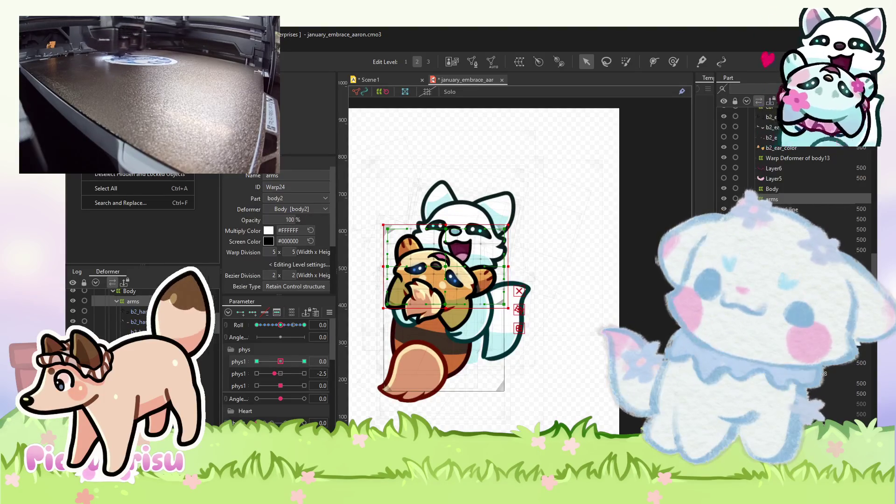
key("Escape")
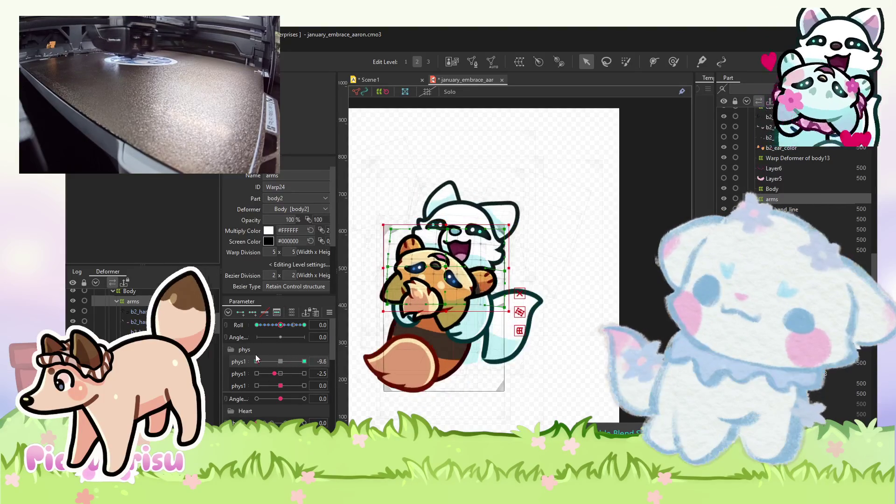
scroll(140, 310, "down", 5)
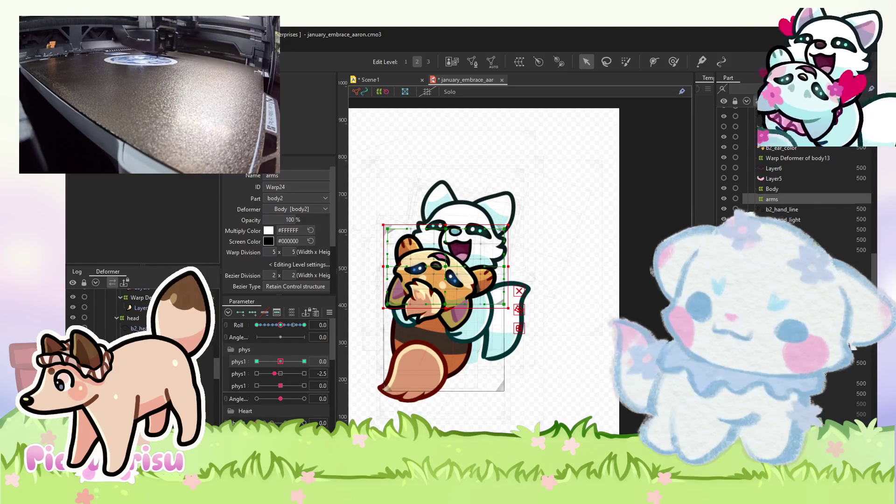
left_click(399, 79)
left_click(252, 334)
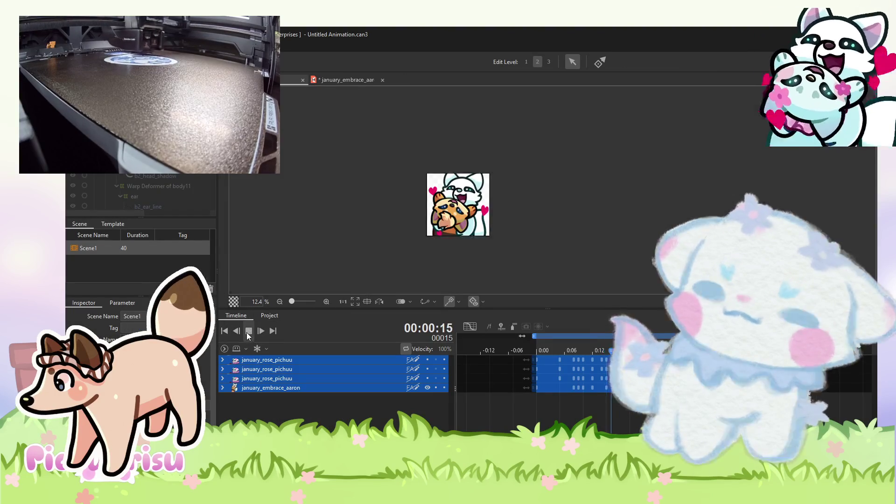
left_click(351, 82)
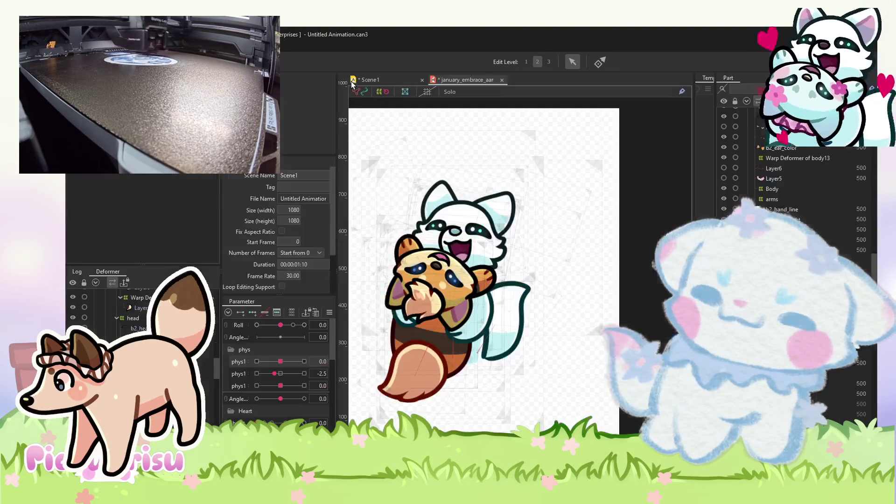
left_click(281, 373)
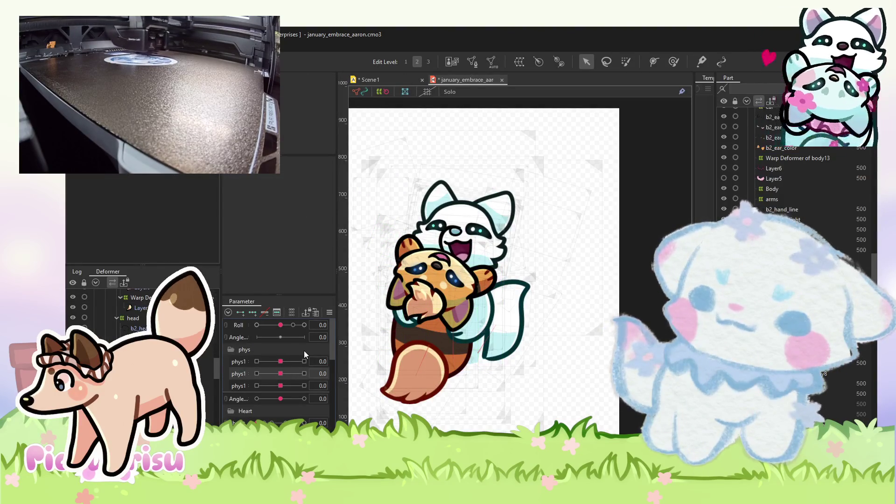
Select the b2_hand_line and other hand meshes, trying phys1 at -10 and 10 before returning it to 0.0.
left_click(257, 361)
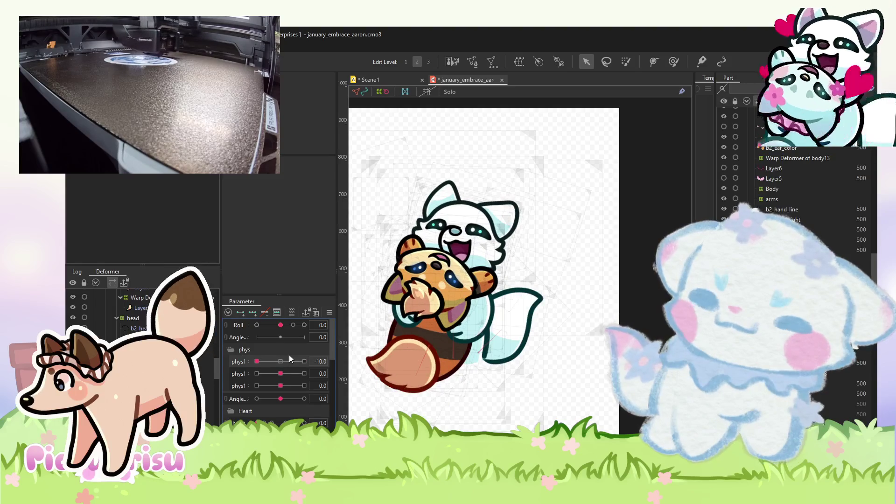
left_click(280, 361)
left_click(304, 373)
left_click(470, 290)
scroll(470, 290, "up", 2)
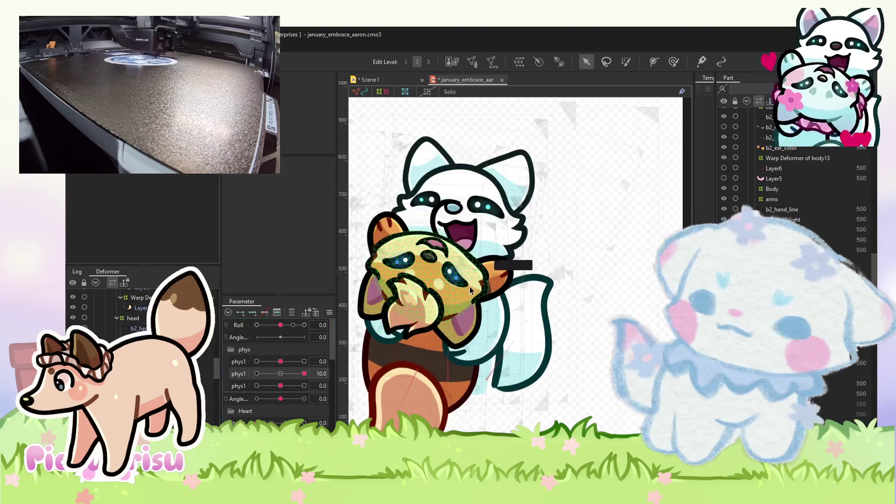
scroll(471, 290, "up", 2)
left_click(531, 275)
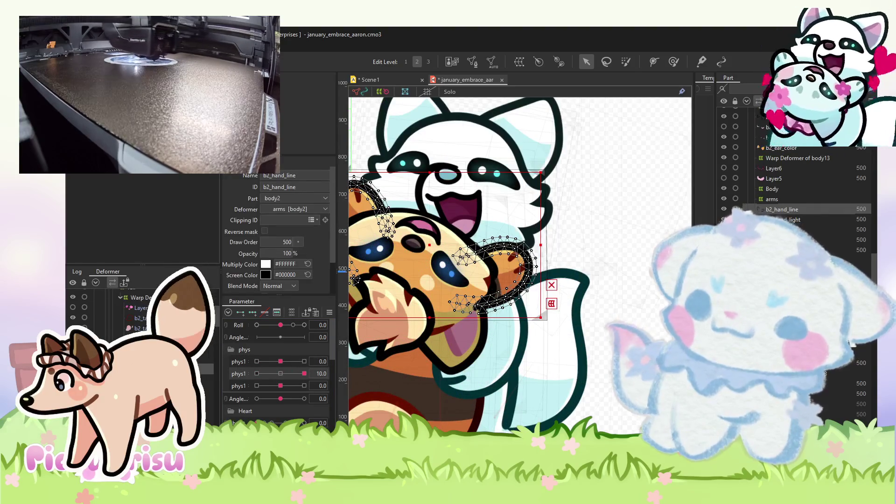
left_click(793, 250, "shift")
left_click_drag(293, 365, 279, 362)
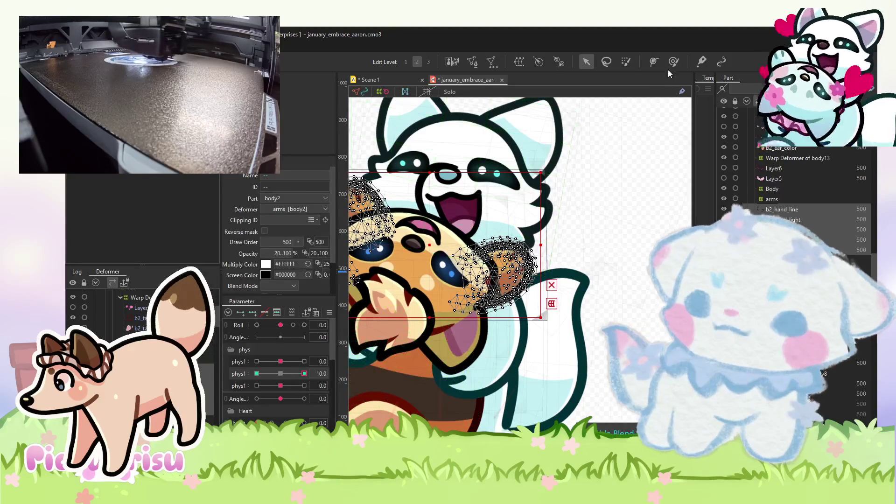
At second phys1 -10, brush-deform the brown character's raised paw mesh into shape.
left_click(673, 61)
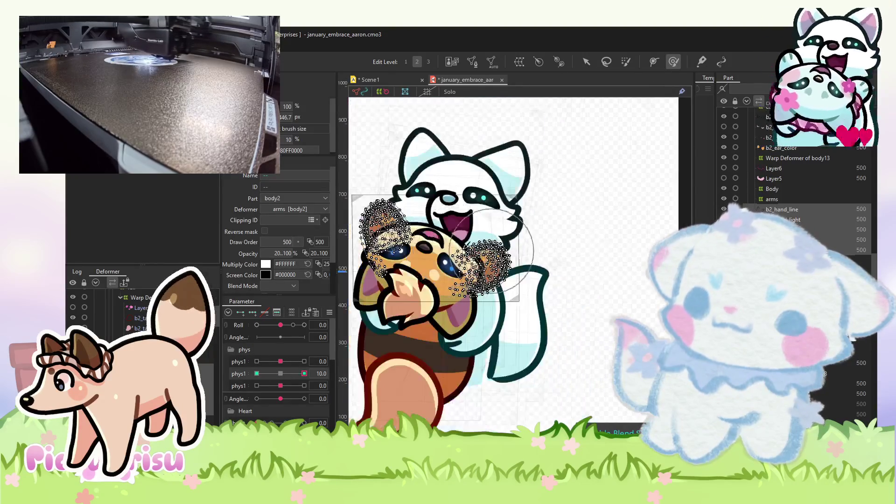
scroll(492, 250, "up", 5)
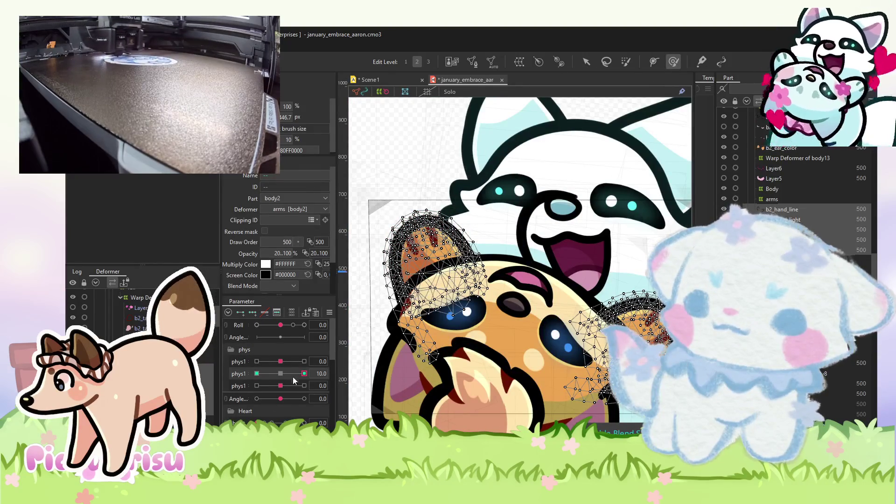
left_click(256, 373)
left_click_drag(432, 192, 353, 178)
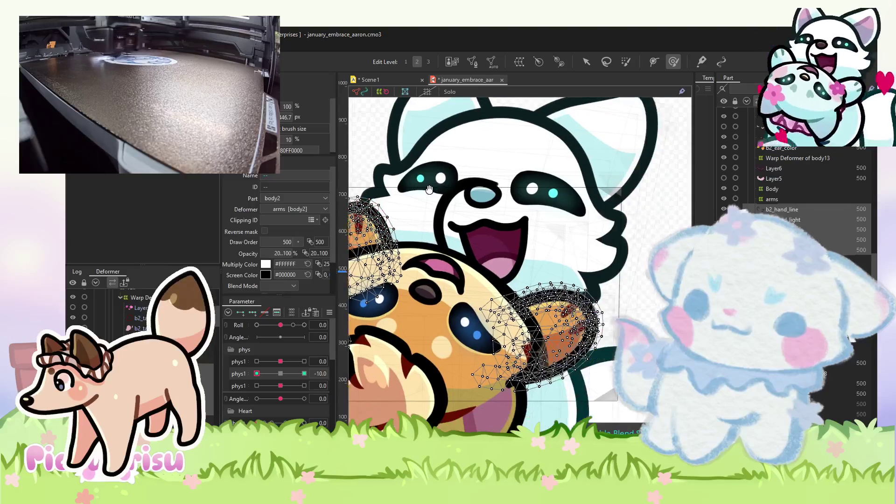
left_click_drag(597, 320, 593, 322)
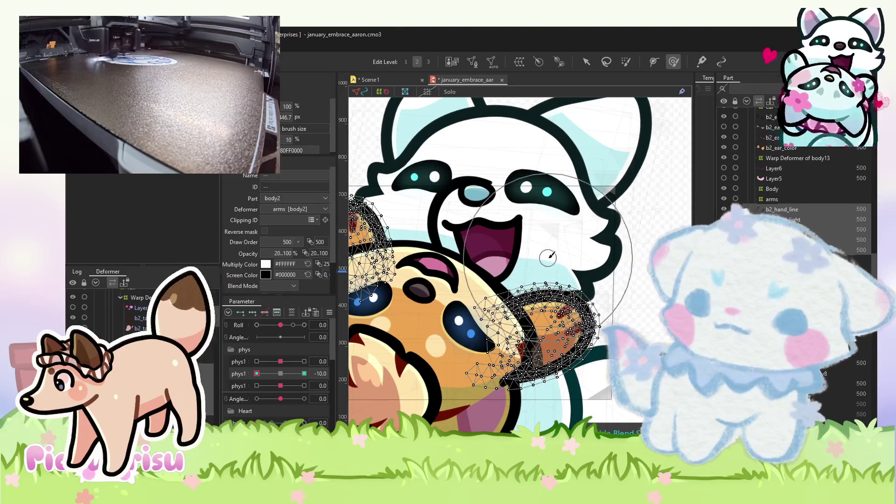
left_click(391, 78)
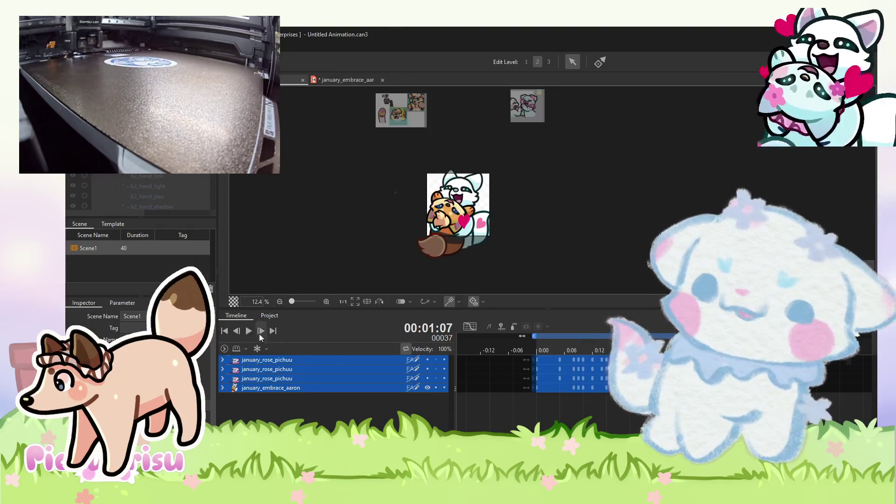
Replay the Scene1 animation to check the paws, zooming the canvas to inspect them.
left_click(249, 331)
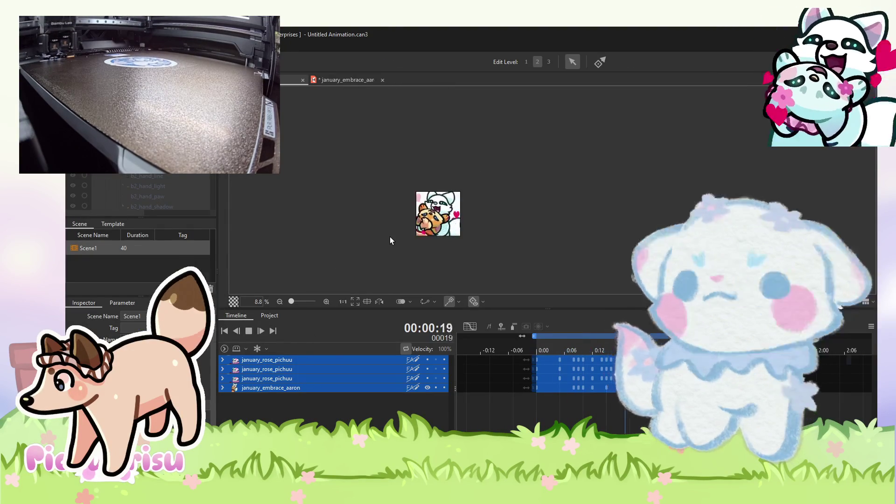
scroll(409, 231, "up", 2)
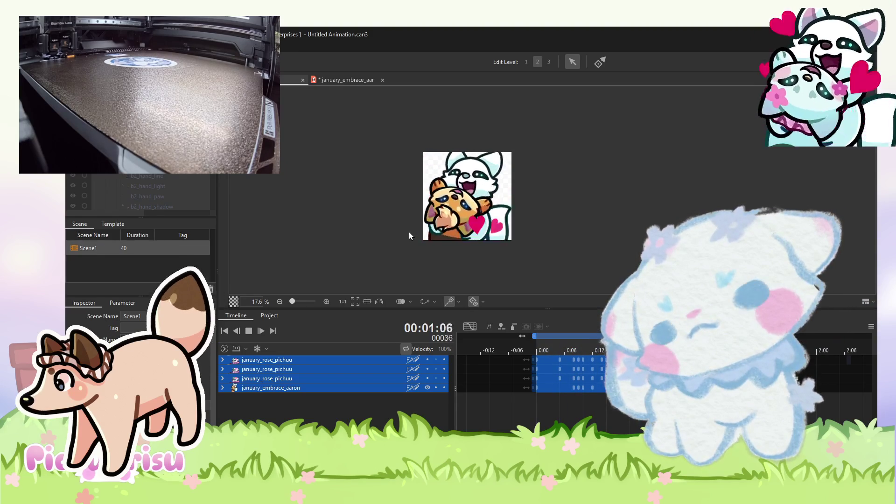
scroll(409, 231, "down", 1)
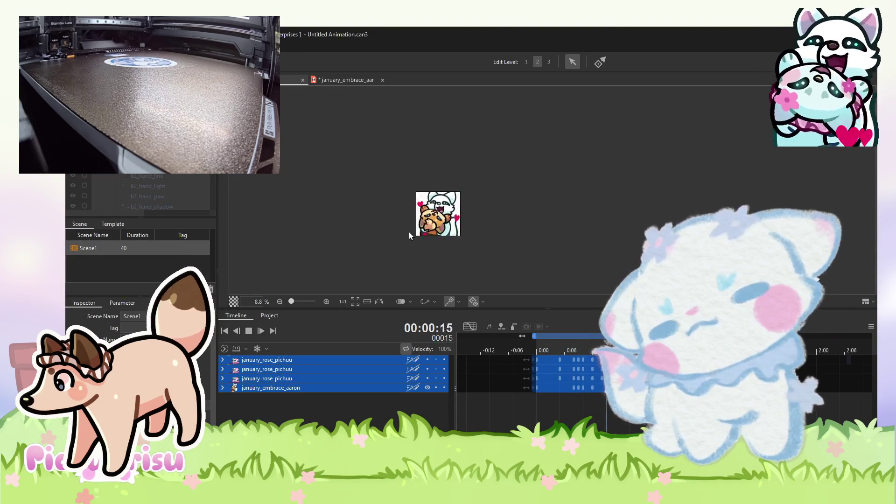
left_click(332, 81)
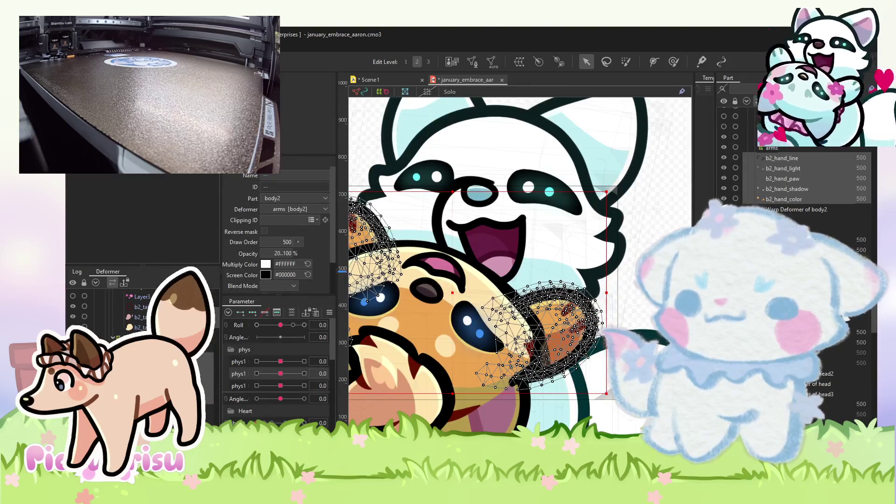
left_click(276, 362)
mouse_move(280, 324)
left_mouse_down()
mouse_move(294, 325)
mouse_move(283, 325)
left_mouse_up()
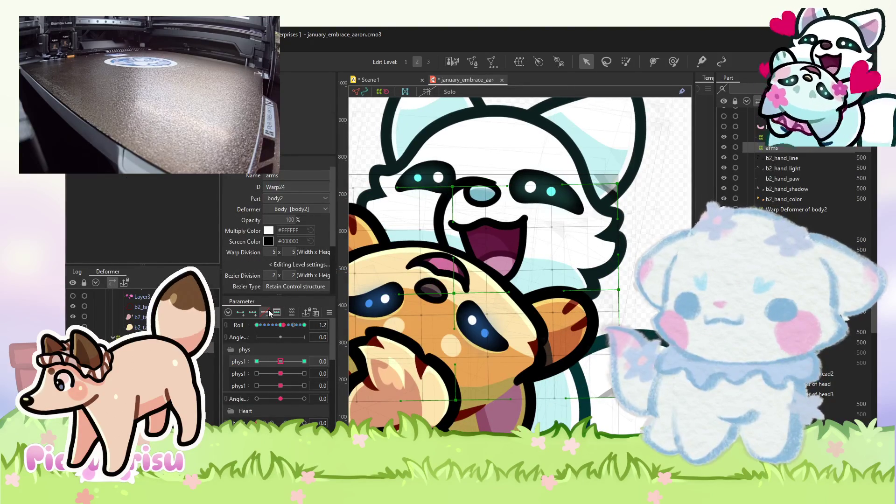
left_click(368, 80)
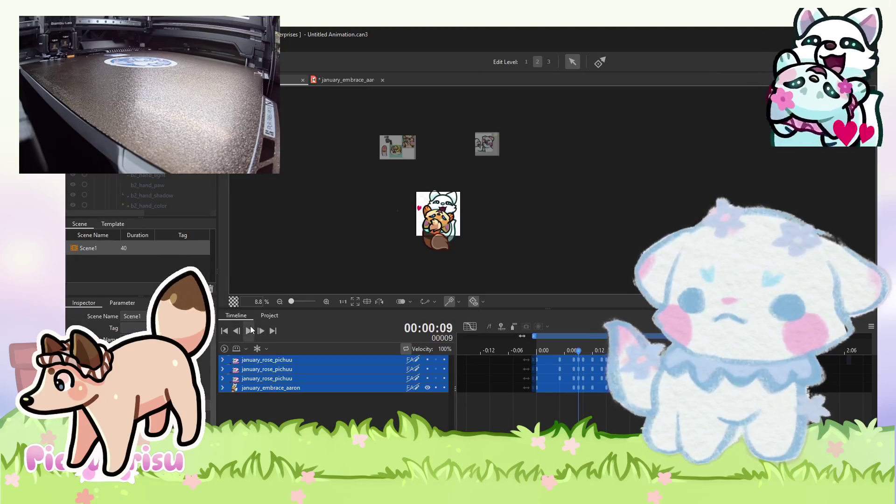
left_click(250, 330)
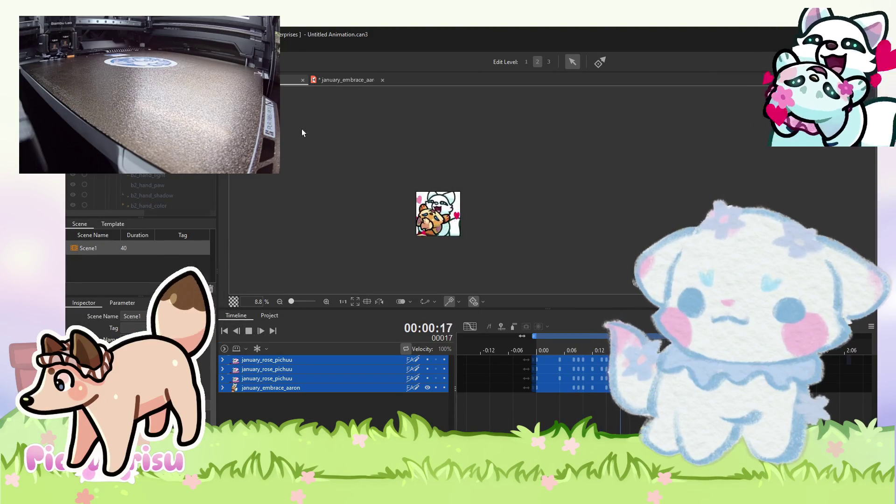
left_click(357, 79)
left_click_drag(300, 322, 256, 325)
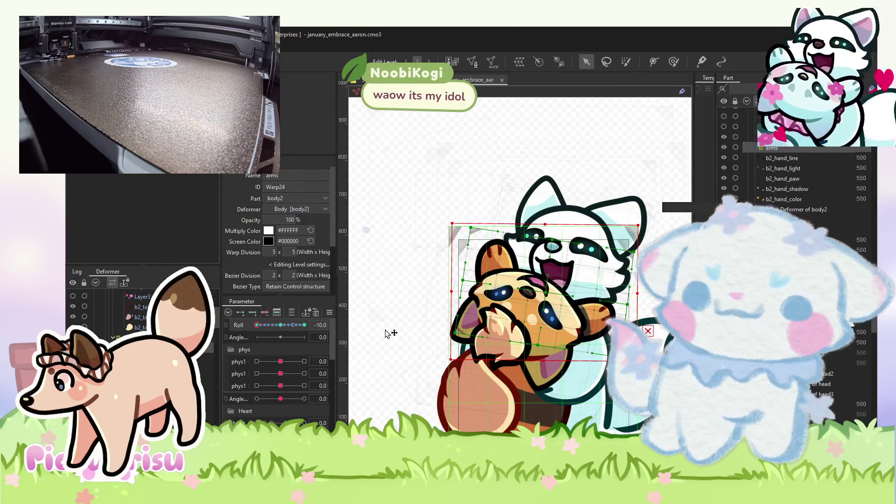
mouse_move(273, 326)
left_mouse_down()
mouse_move(306, 325)
mouse_move(271, 326)
mouse_move(306, 326)
mouse_move(282, 332)
left_mouse_up()
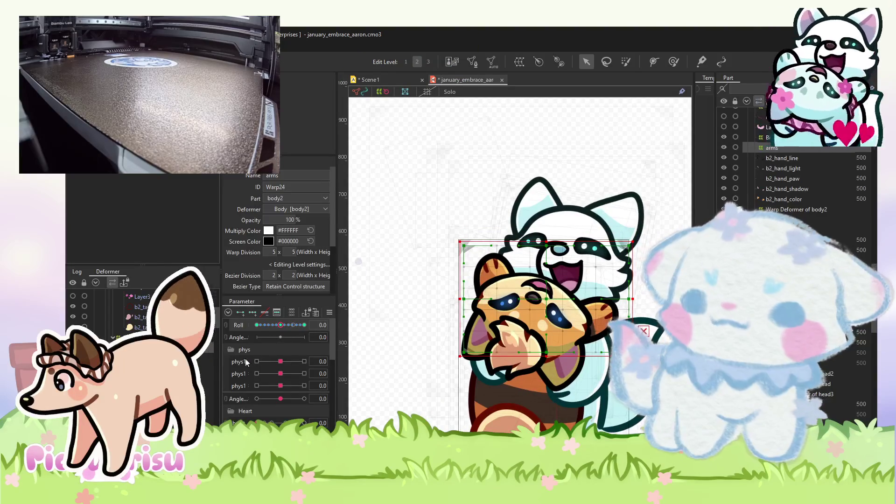
left_click(257, 361)
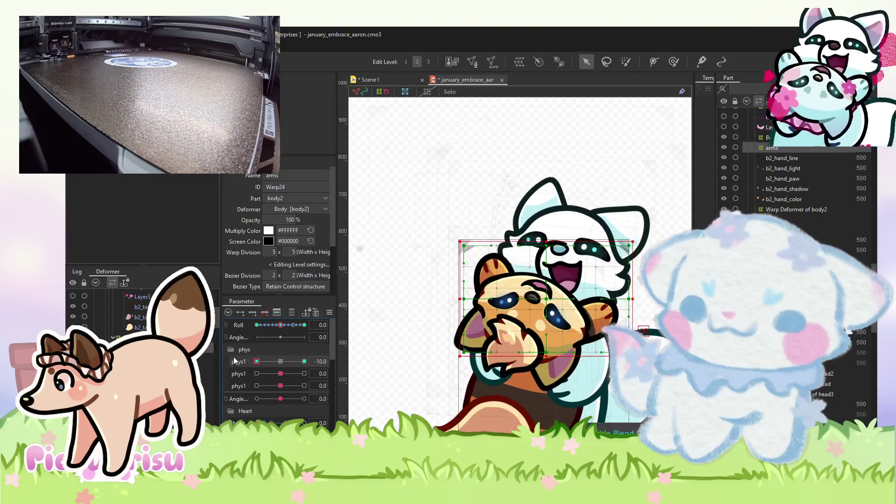
left_click_drag(280, 324, 302, 326)
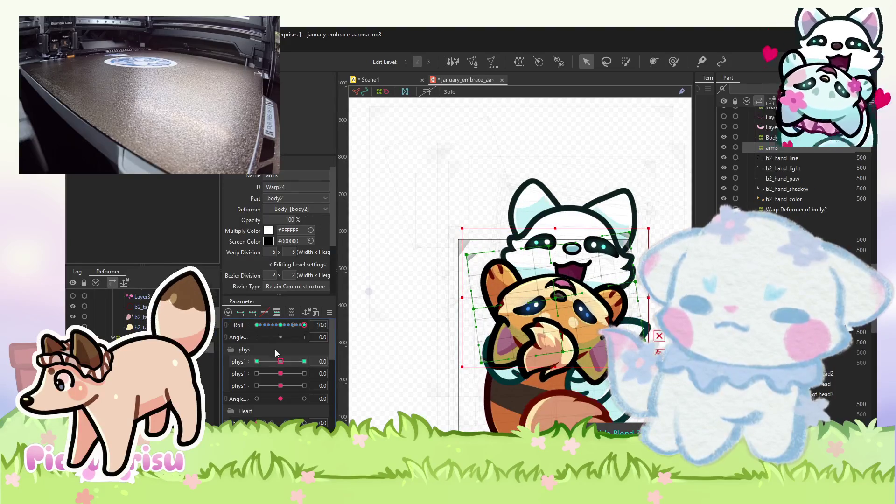
left_click(280, 325)
left_click(305, 361)
left_click(673, 61)
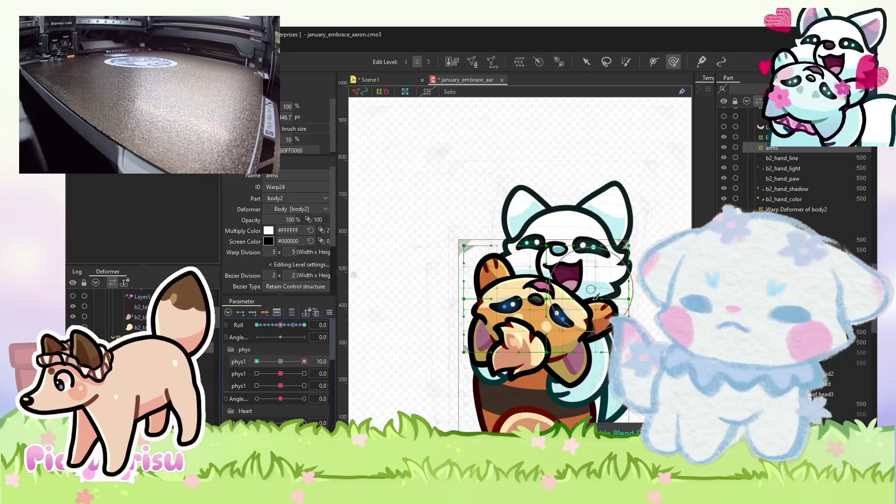
scroll(592, 320, "up", 4)
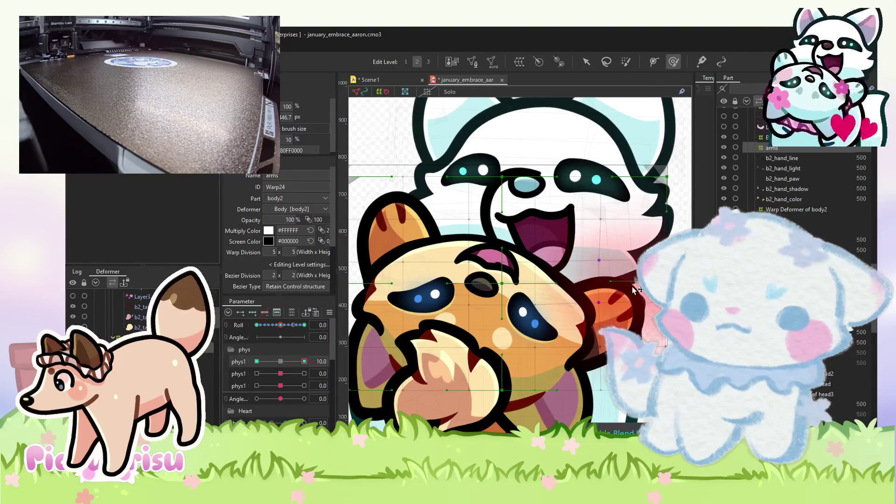
left_click_drag(481, 240, 507, 243)
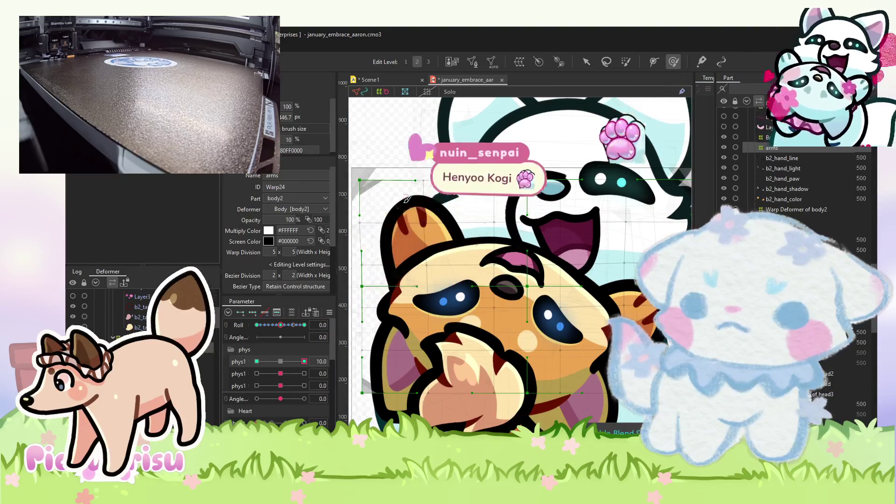
left_click(256, 361)
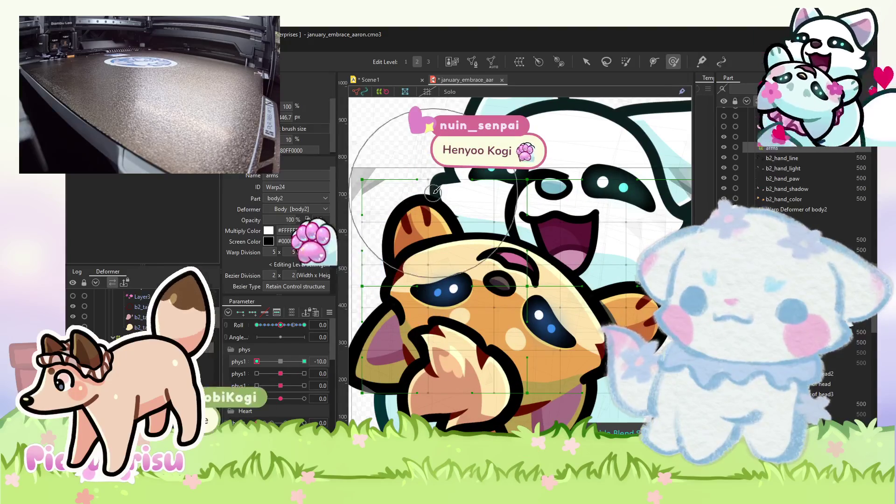
left_click_drag(668, 315, 598, 303)
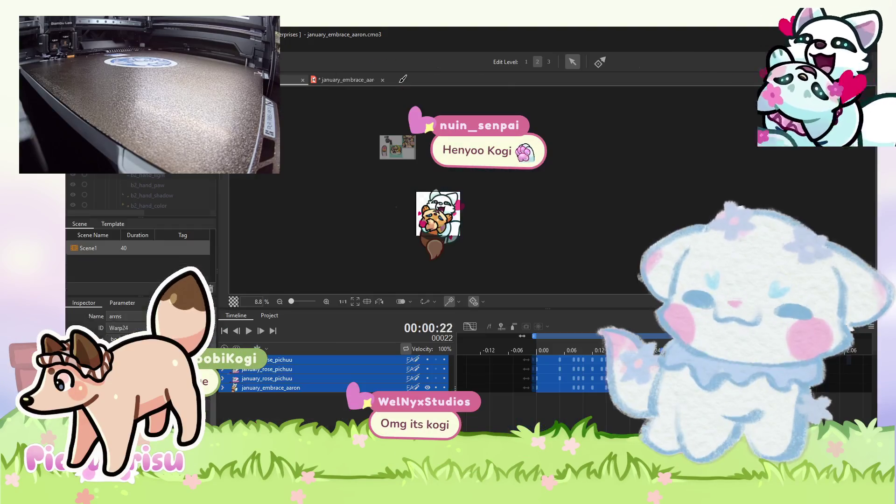
key("space")
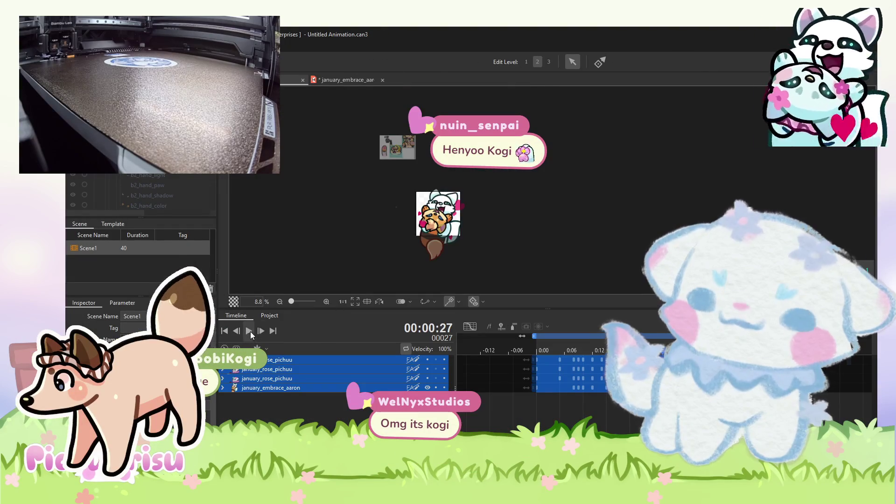
scroll(438, 237, "up", 3)
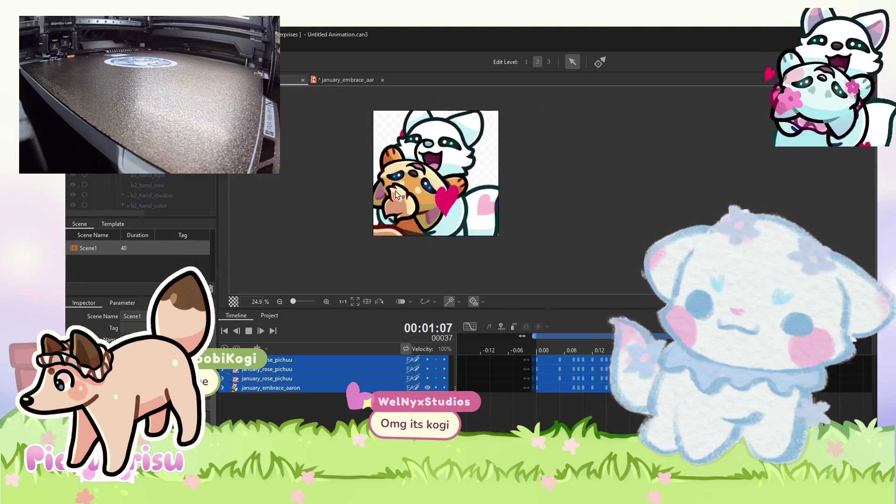
left_click(366, 81)
left_click(242, 362)
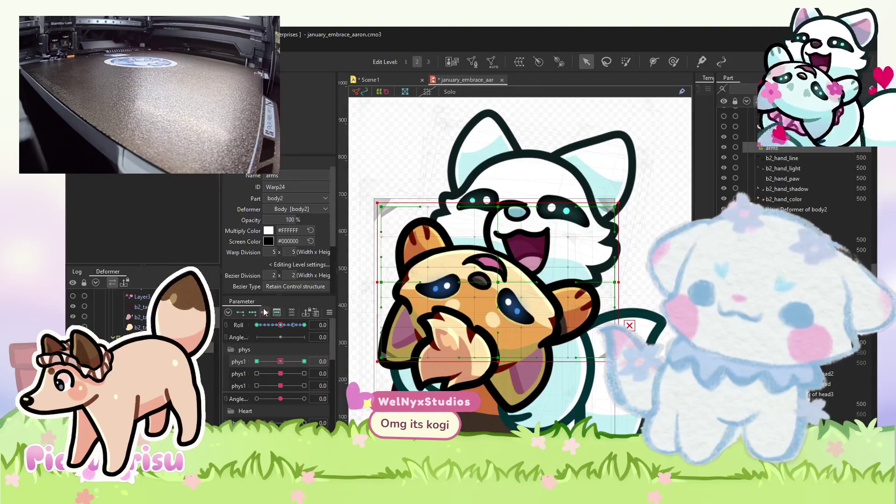
Select all the art meshes and push phys1 to its maximum key, with Roll back at the middle.
key("ctrl+a")
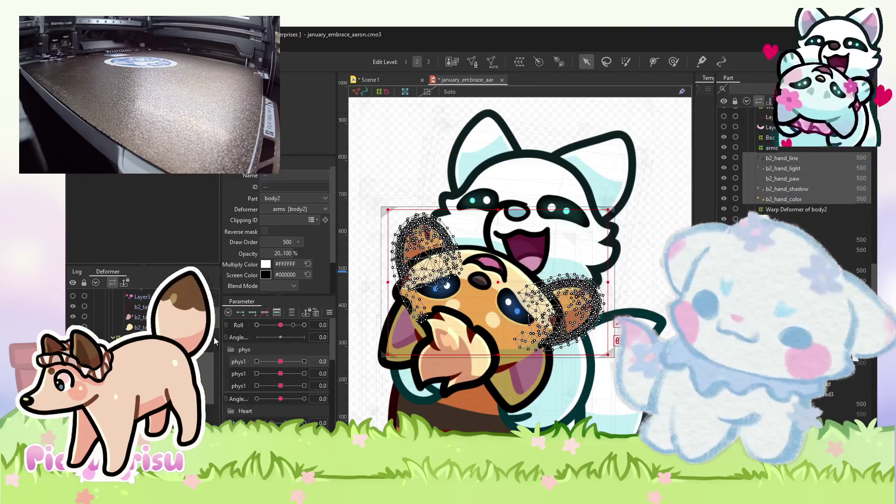
left_click(304, 361)
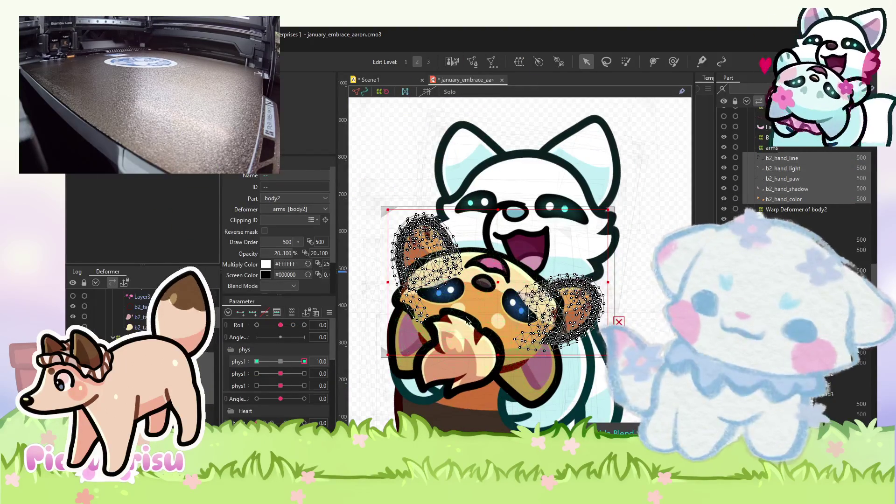
left_click(304, 324)
left_click(281, 324)
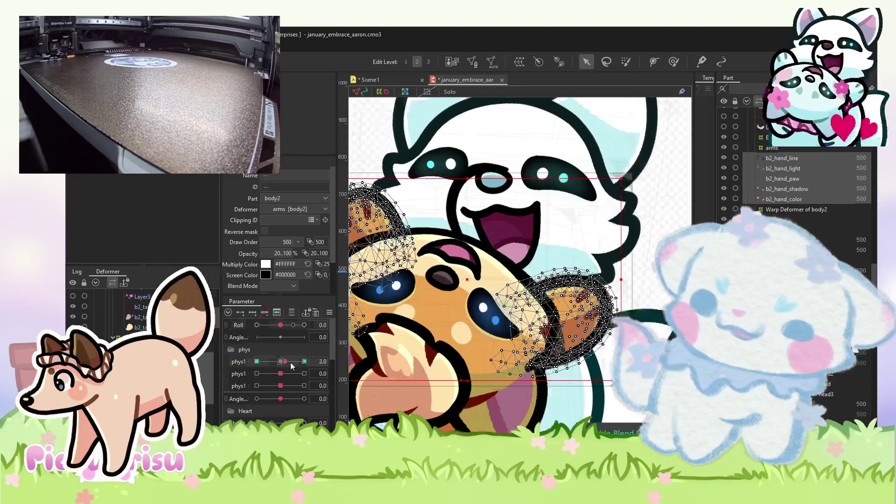
scroll(647, 315, "up", 5)
With the Brush Deform tool and phys1 at its minimum key, reshape the ear mesh.
left_click(674, 61)
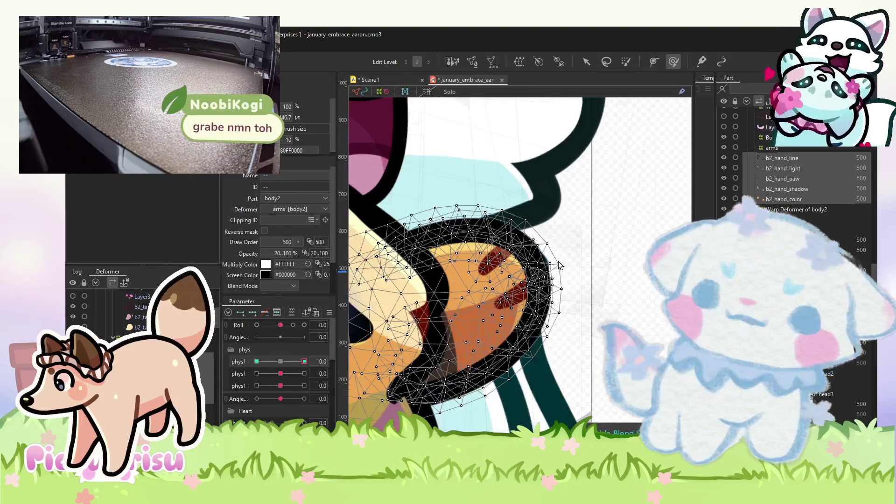
scroll(532, 244, "down", 5)
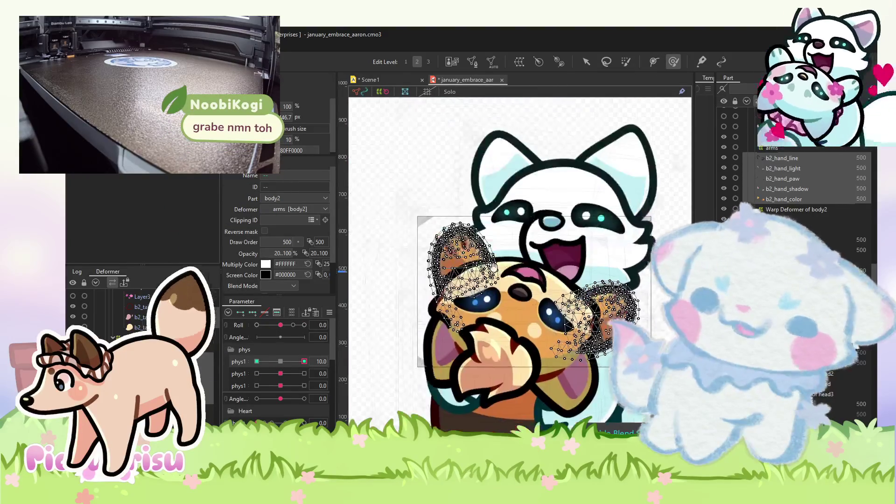
scroll(427, 220, "up", 5)
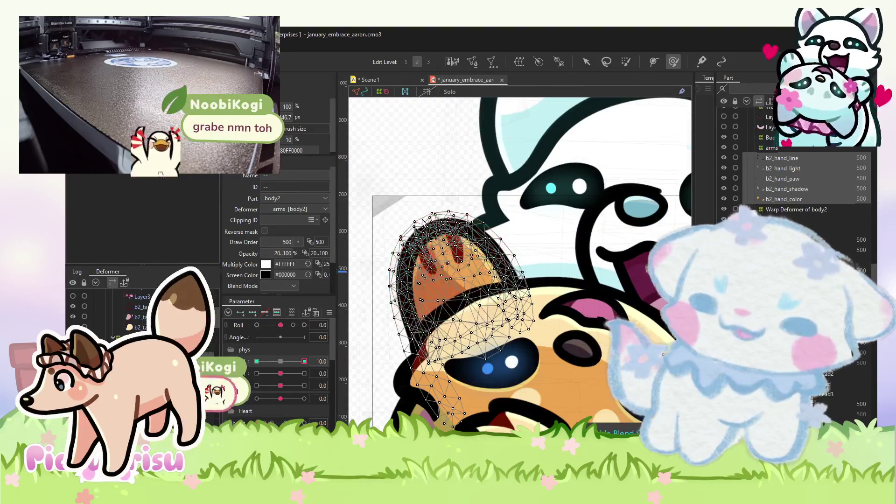
left_click(257, 361)
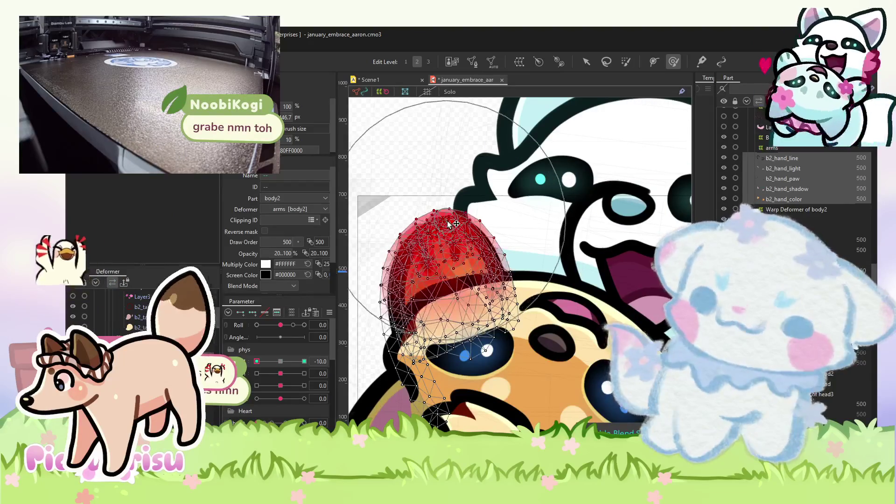
left_click_drag(676, 299, 478, 217)
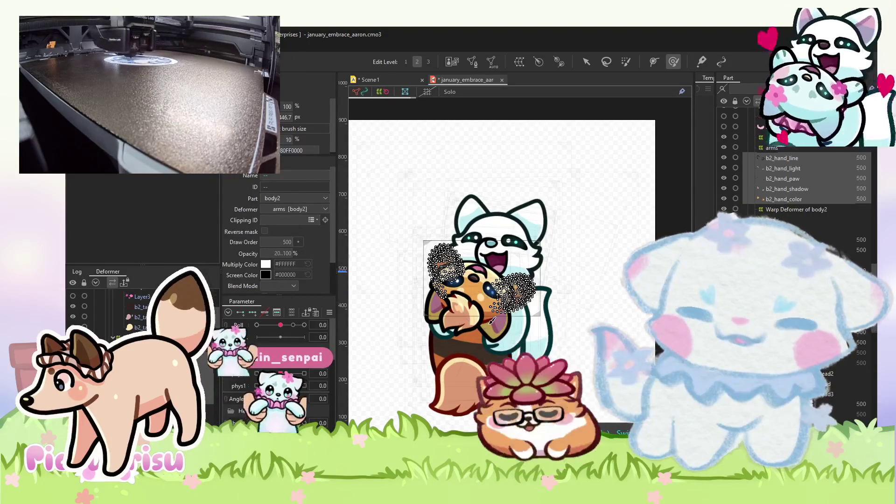
scroll(487, 304, "up", 5)
left_click(586, 61)
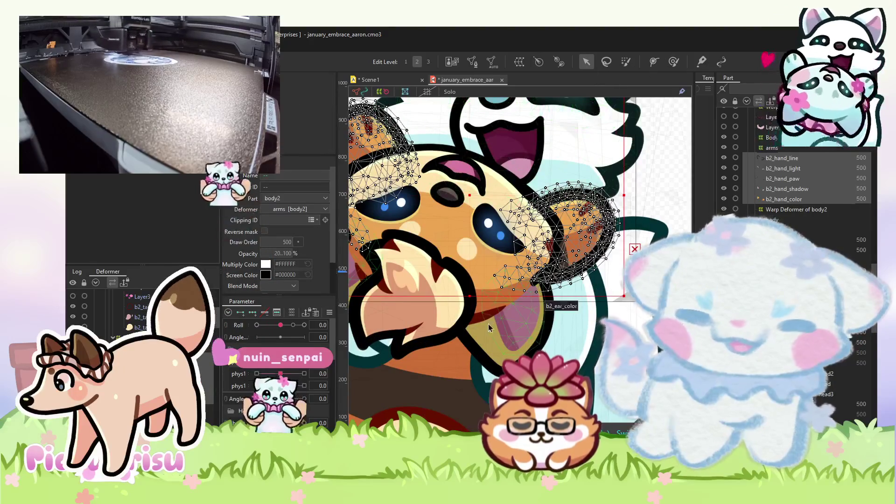
left_click(493, 298)
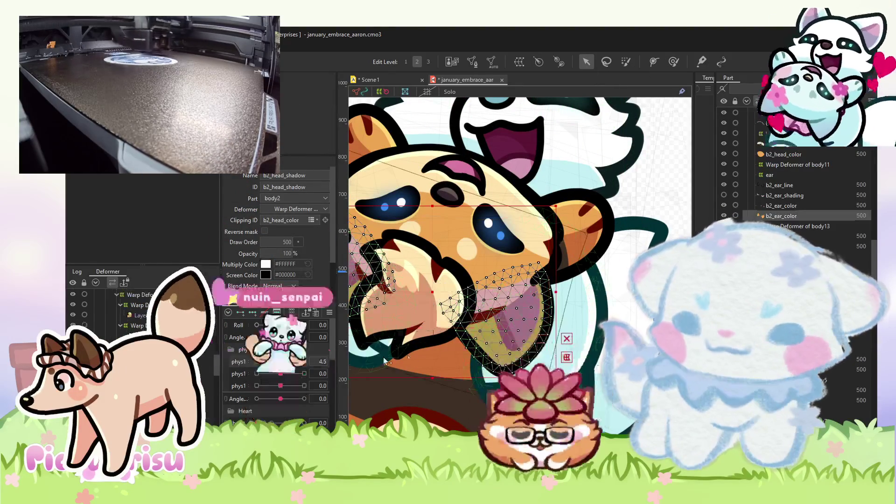
left_click(496, 352)
scroll(289, 240, "down", 3)
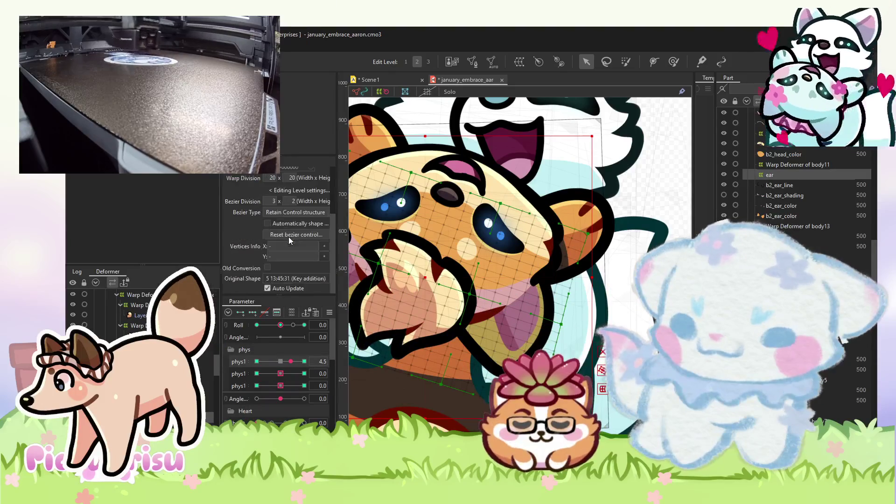
left_click(797, 164)
scroll(275, 201, "up", 2)
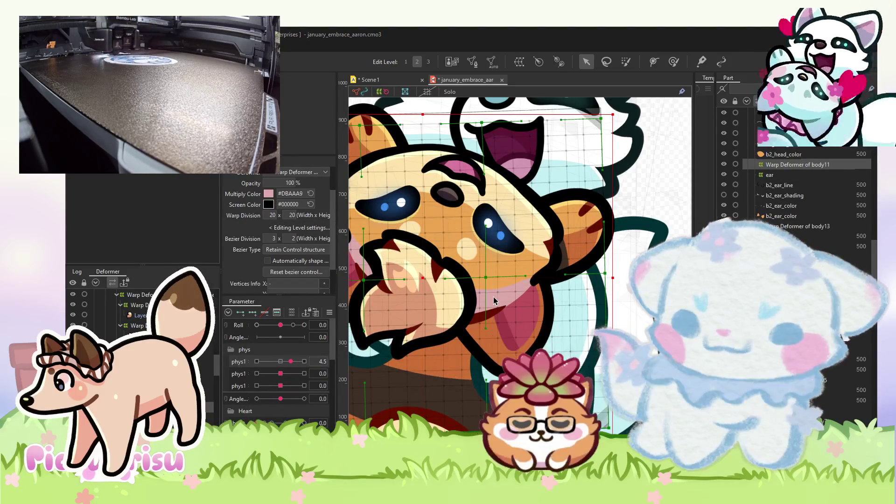
left_click(540, 283)
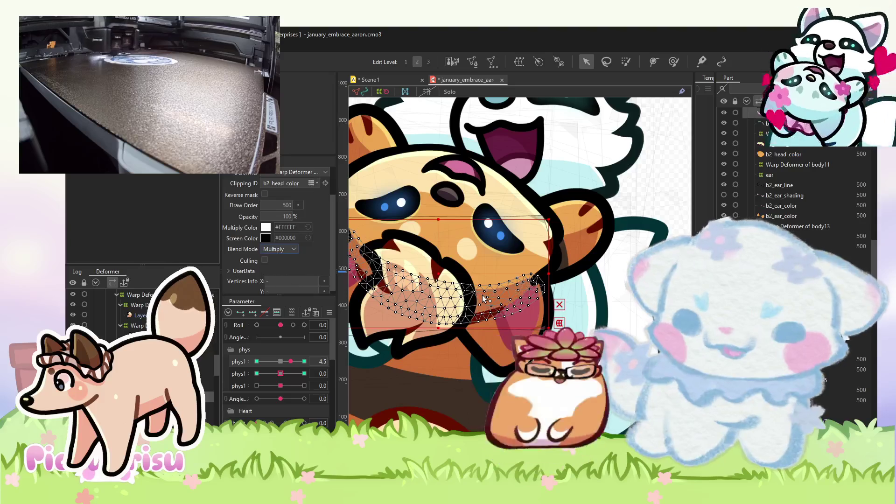
scroll(483, 298, "down", 3)
scroll(525, 308, "up", 5)
scroll(526, 309, "down", 8)
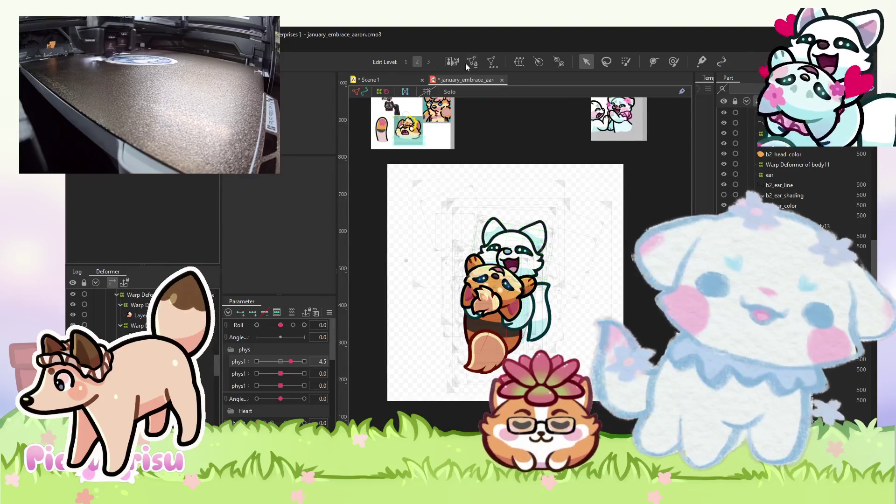
Play the Scene1 animation, then back in the model select the paw layer Layer9.
left_click(384, 80)
left_click(249, 331)
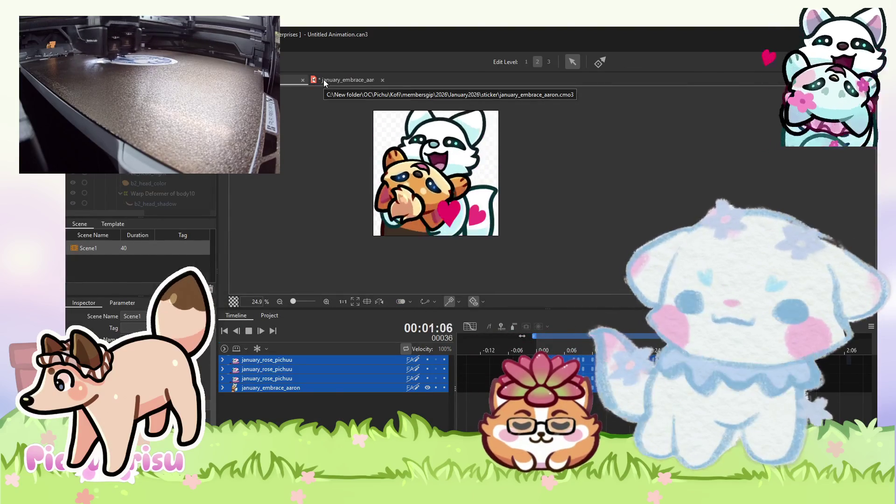
left_click(323, 80)
scroll(490, 299, "up", 5)
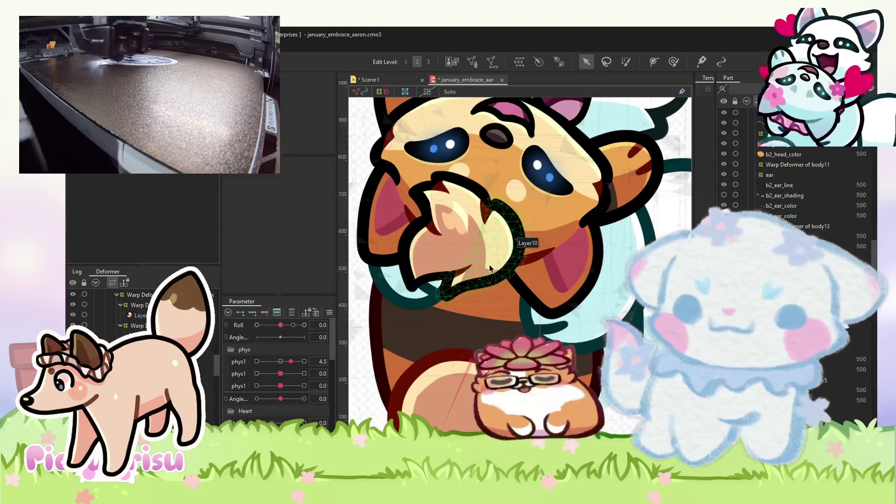
left_click(439, 265)
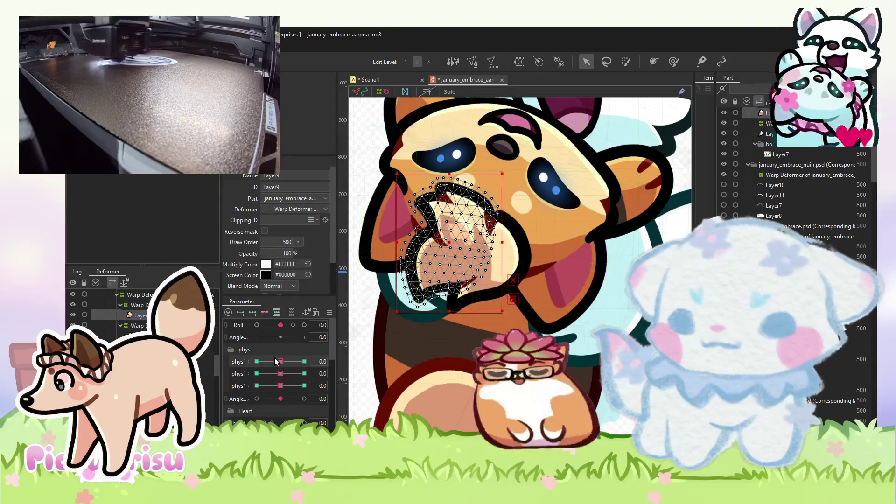
scroll(385, 311, "up", 3)
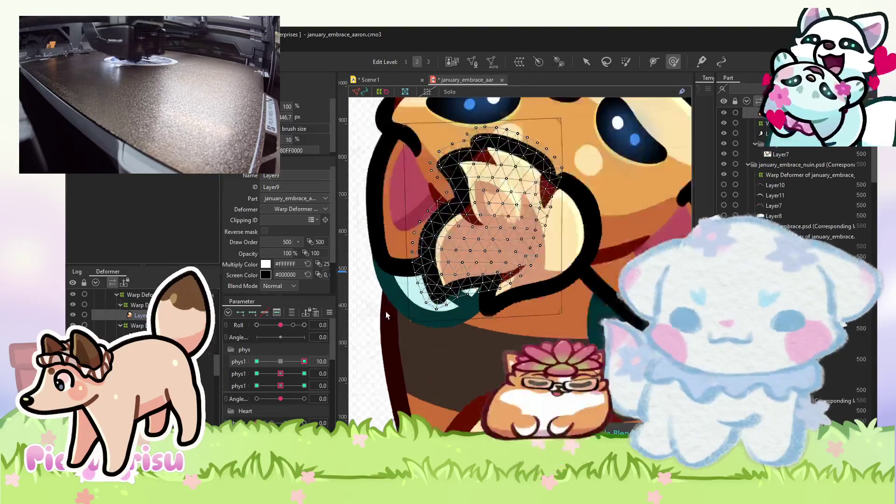
scroll(432, 303, "down", 2)
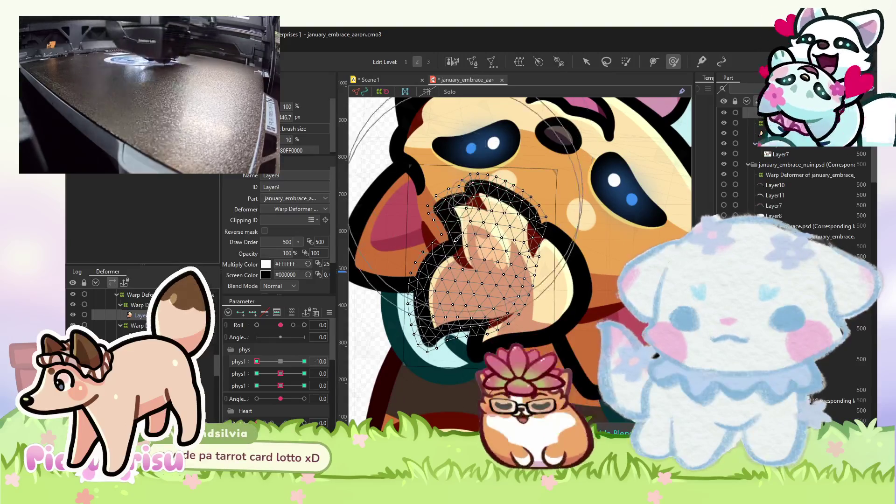
Swing the first phys parameter through its maximum and minimum, then reset it to zero.
left_click_drag(256, 361, 319, 362)
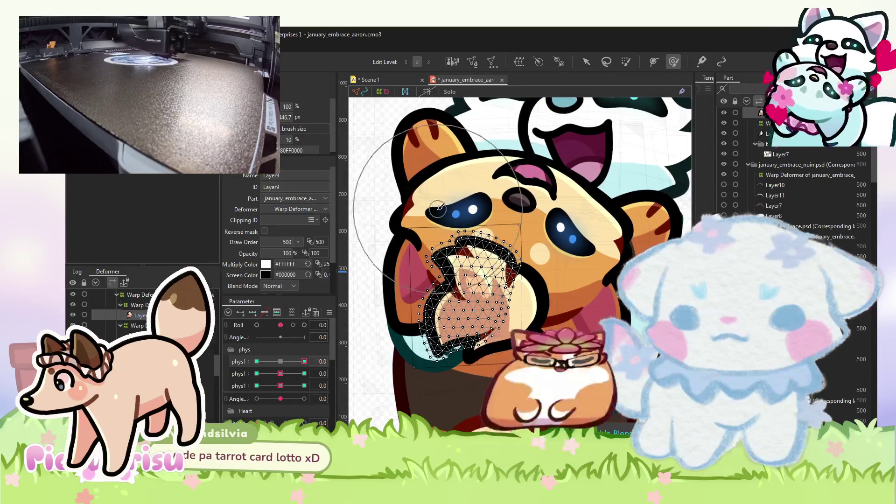
left_click_drag(304, 361, 258, 361)
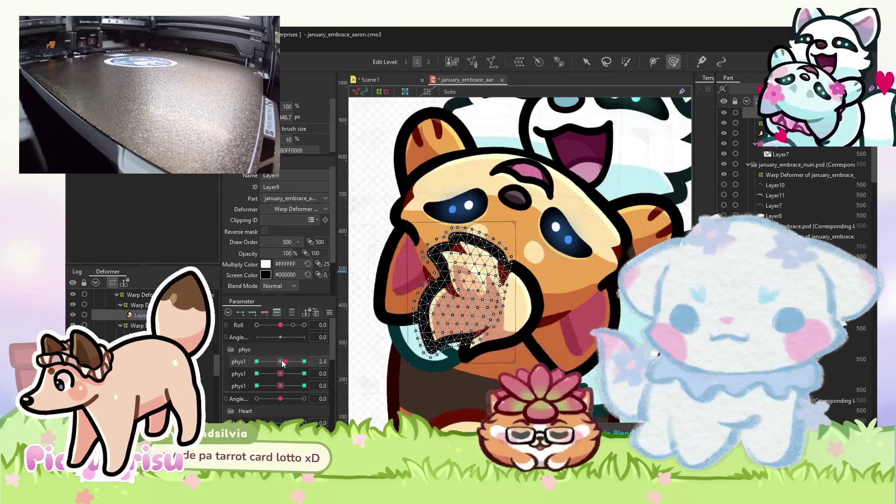
scroll(425, 287, "up", 2)
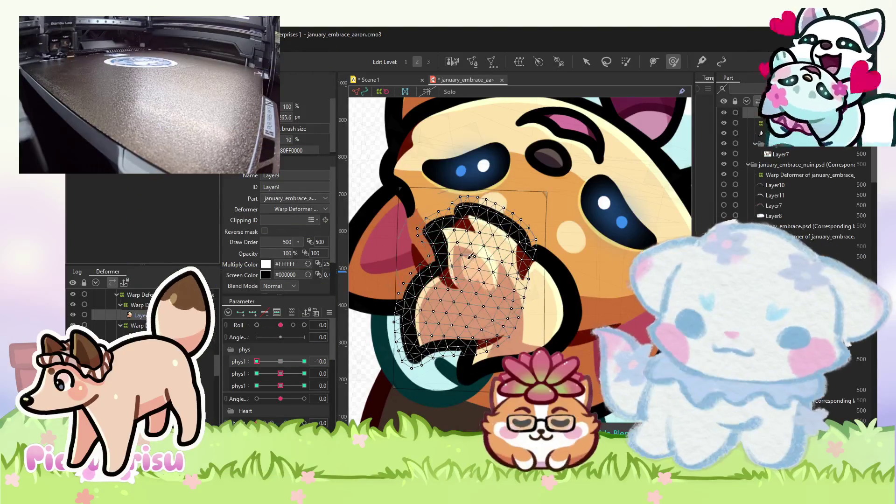
left_click(305, 362)
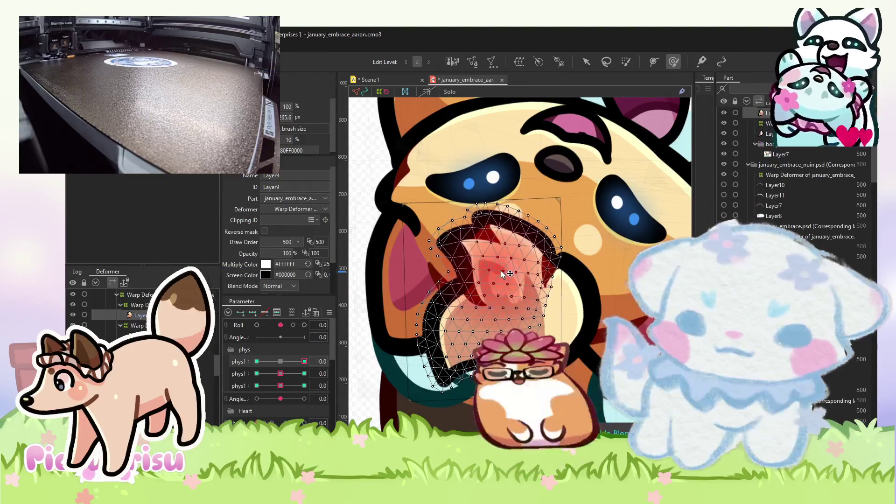
scroll(479, 309, "down", 3)
left_click(257, 361)
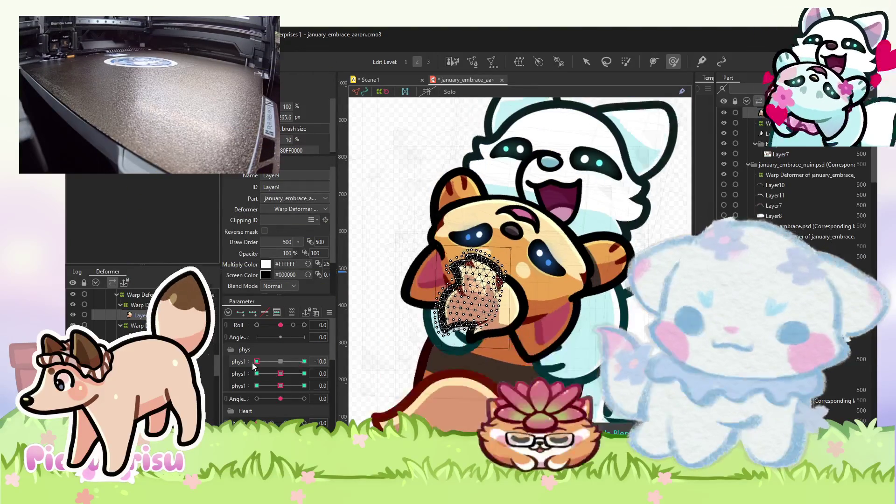
scroll(402, 245, "up", 4)
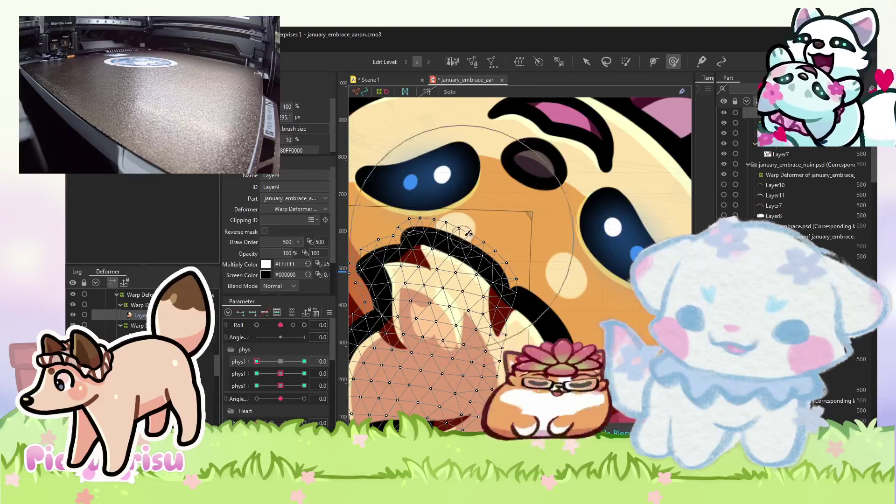
scroll(468, 233, "down", 2)
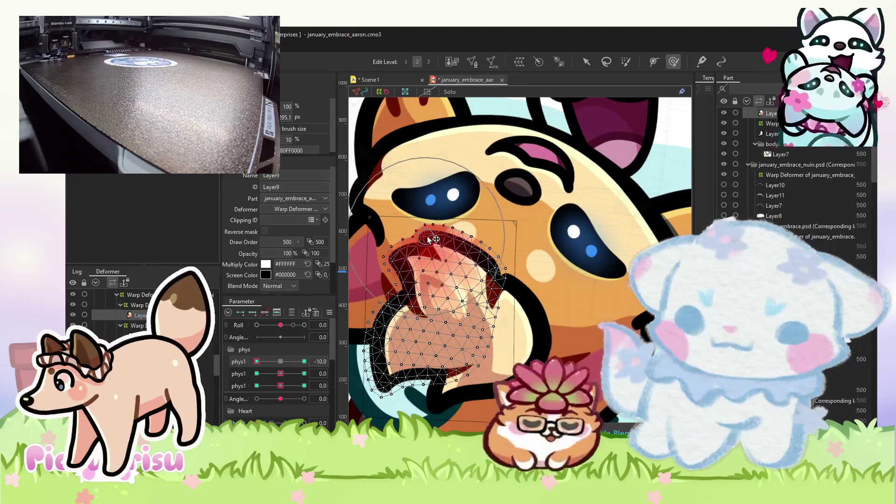
scroll(432, 230, "down", 2)
left_click(280, 361)
Test and reset the second phys parameter, then run the third through its keys, ending at maximum.
mouse_move(280, 374)
left_mouse_down()
mouse_move(301, 372)
mouse_move(279, 385)
left_mouse_up()
left_click(280, 374)
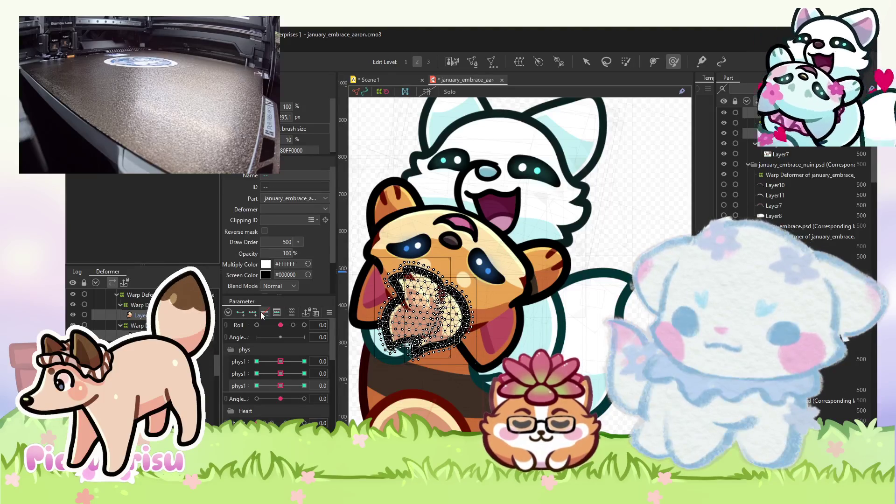
left_click(304, 386)
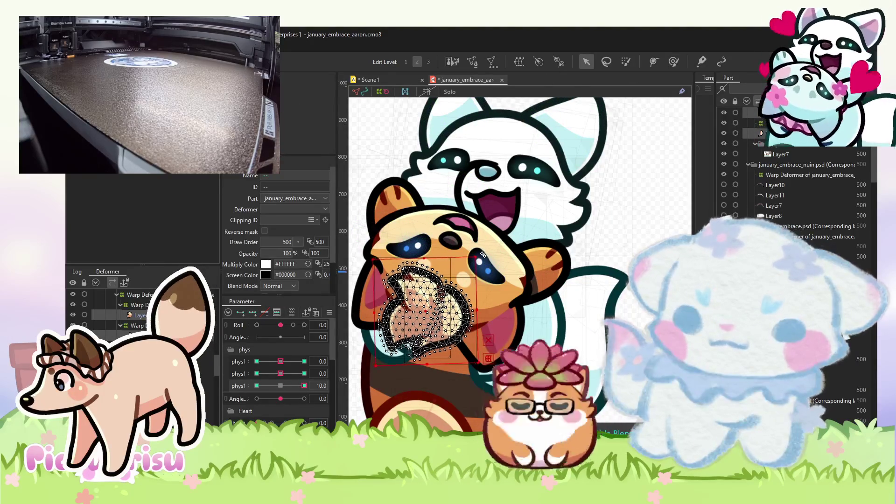
left_click(290, 385)
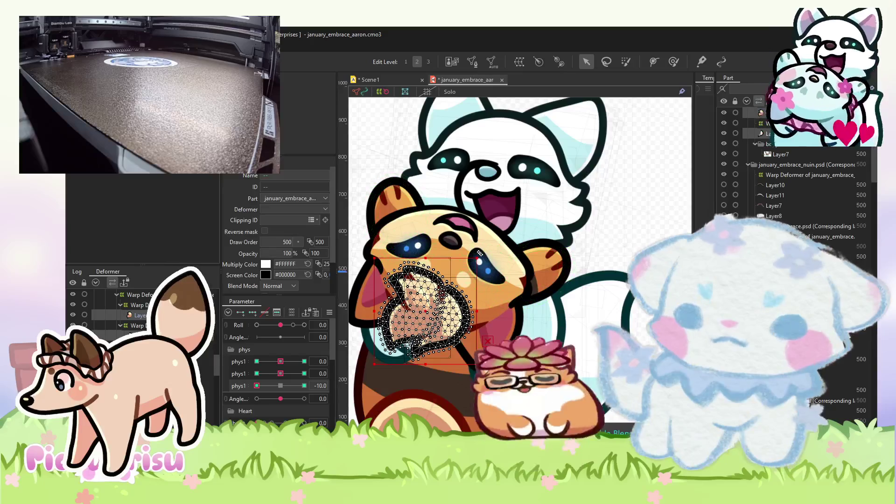
left_click(256, 385)
left_click(304, 386)
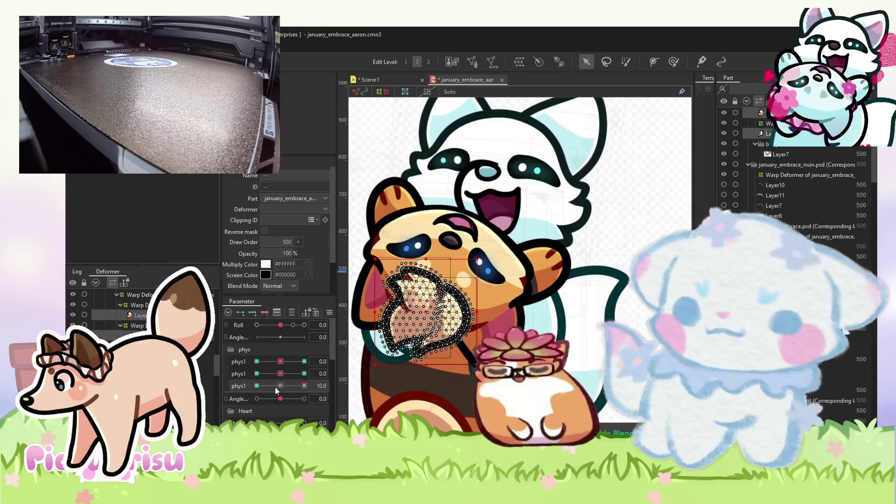
scroll(462, 280, "down", 3)
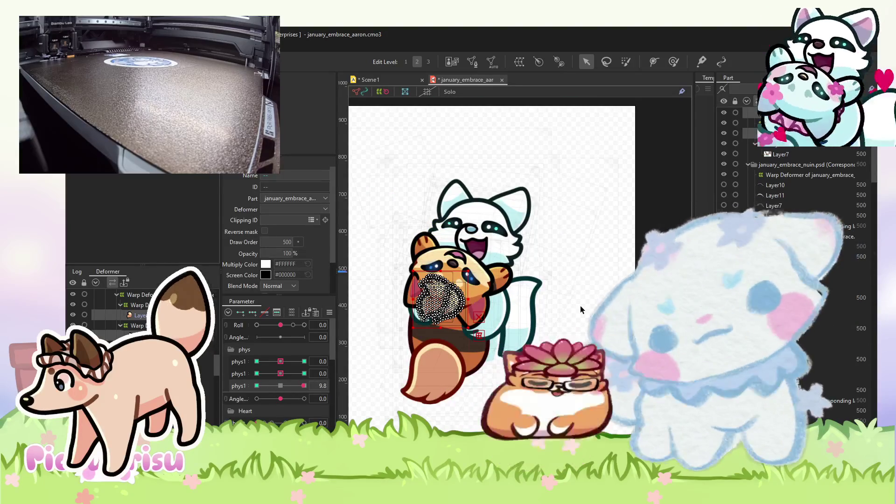
Replay the Scene1 animation and return to the january_embrace_aaron model.
left_click(397, 79)
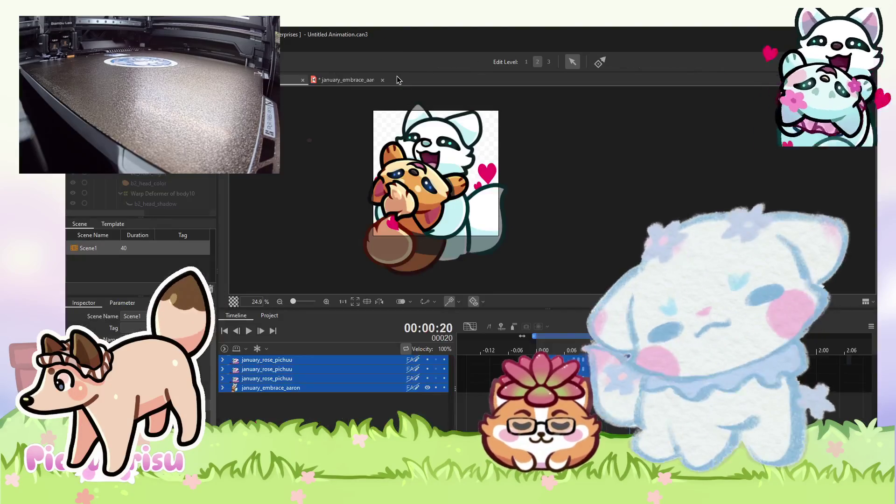
key("space")
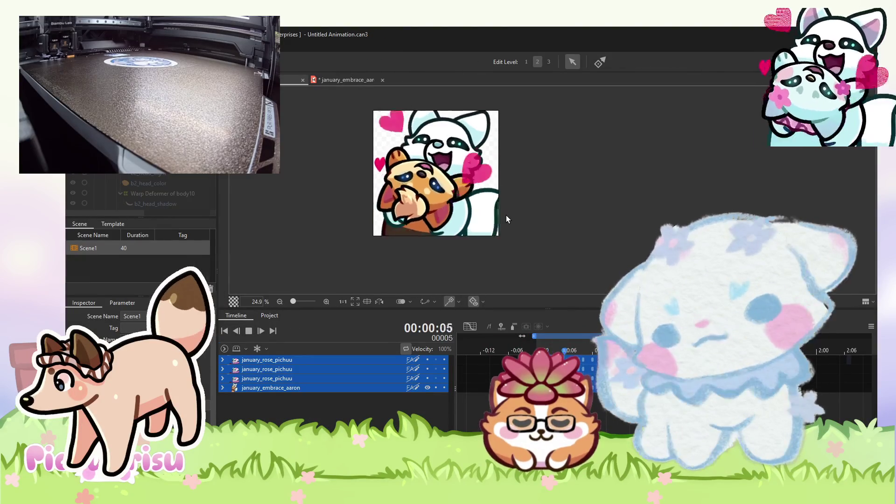
scroll(505, 219, "down", 3)
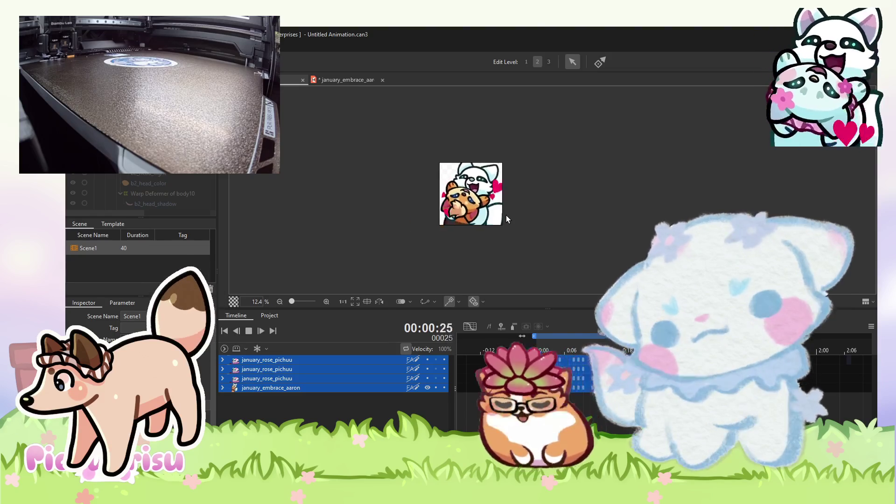
left_click(350, 80)
scroll(443, 280, "up", 3)
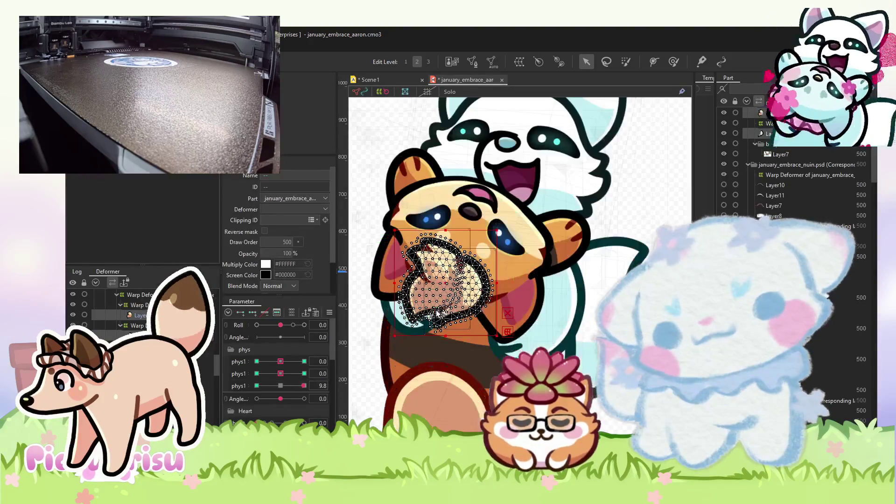
Inspect the paw's warp deformer and the Layer10 mesh, then clear the selection.
left_click(863, 244)
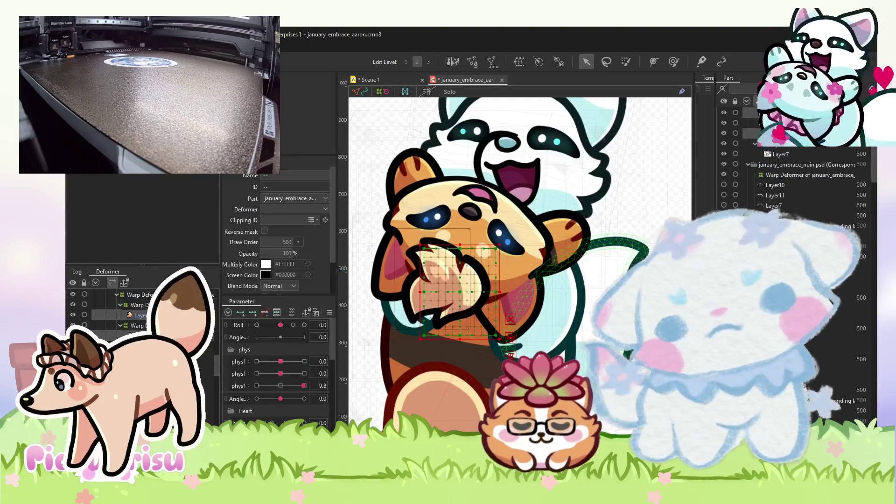
scroll(863, 244, "down", 10)
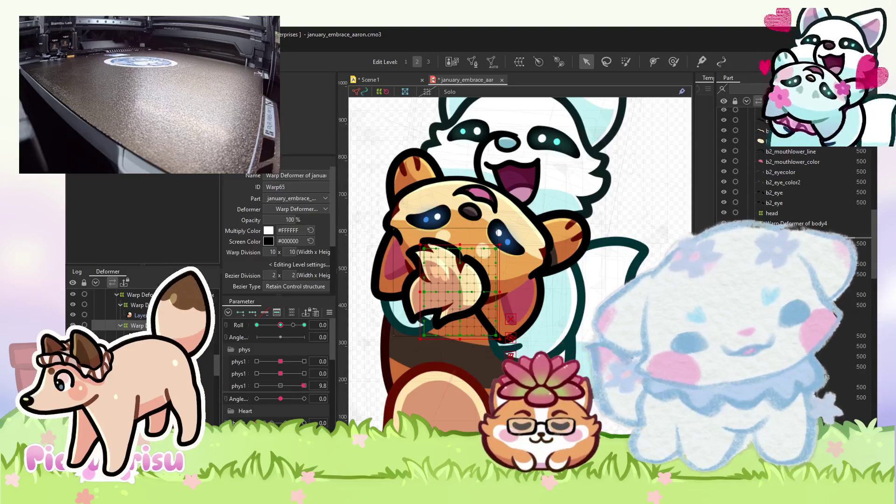
scroll(585, 253, "down", 5)
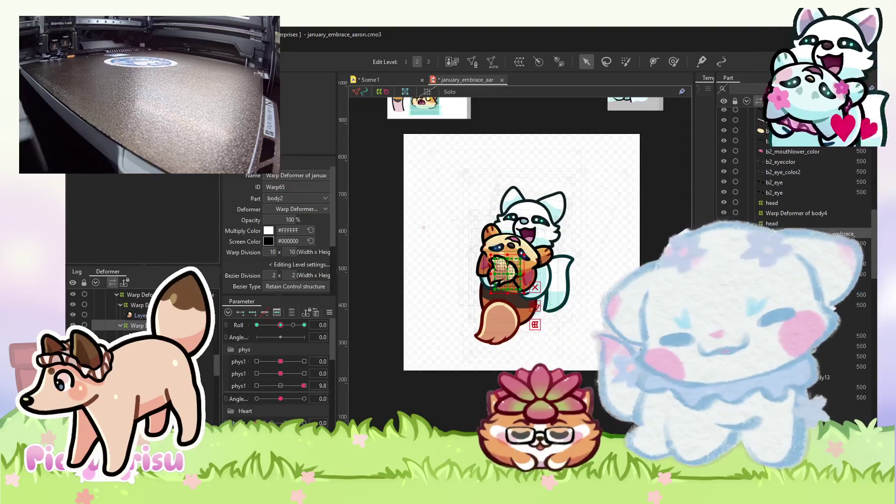
left_click(507, 273)
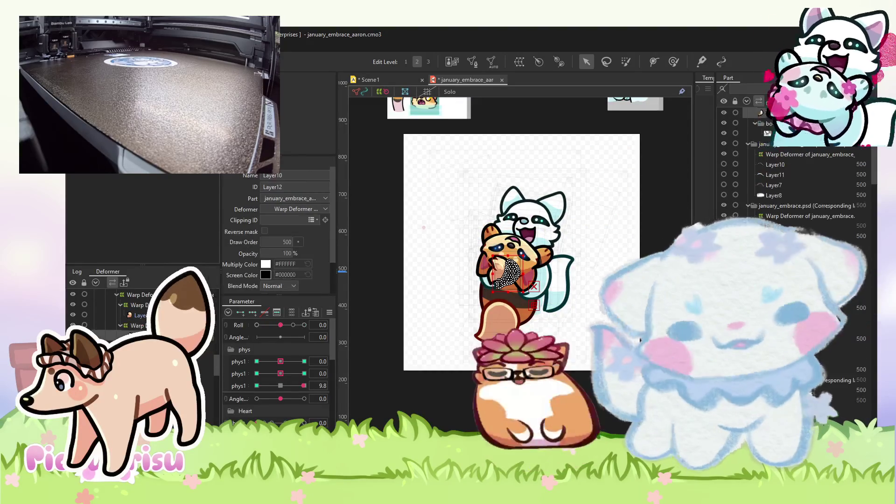
scroll(828, 200, "up", 2)
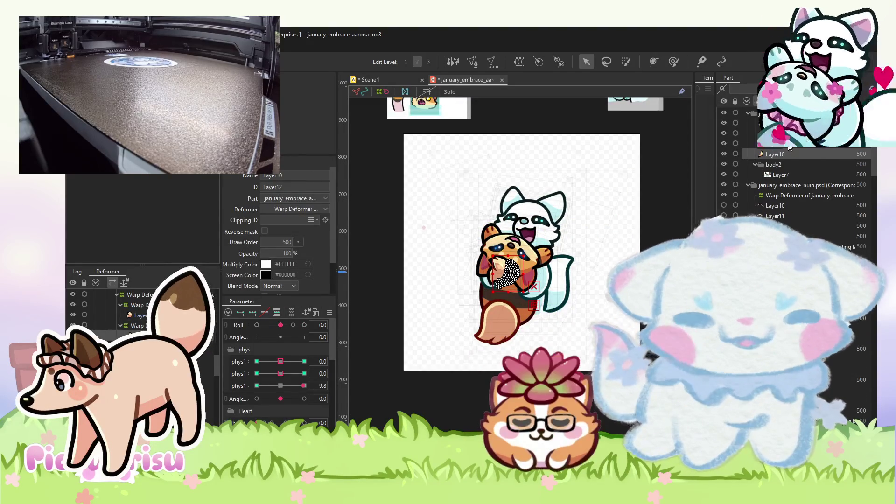
scroll(788, 150, "up", 5)
scroll(793, 187, "down", 5)
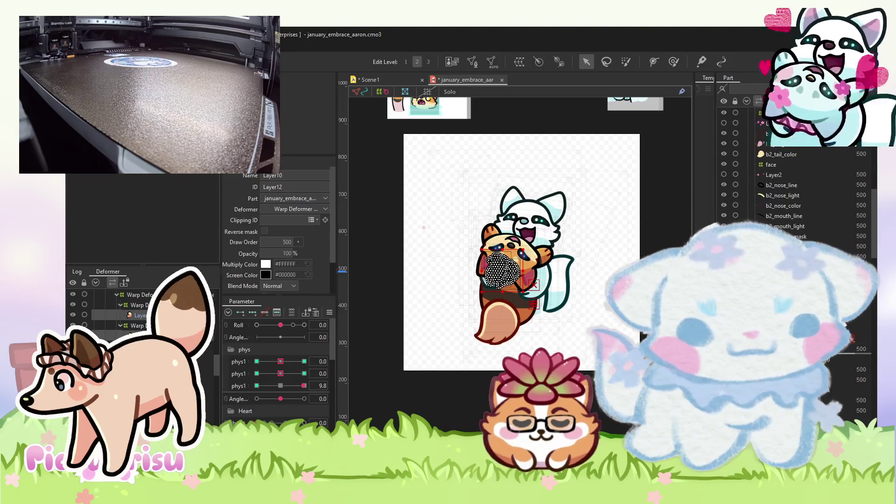
scroll(793, 187, "down", 2)
left_click(594, 300)
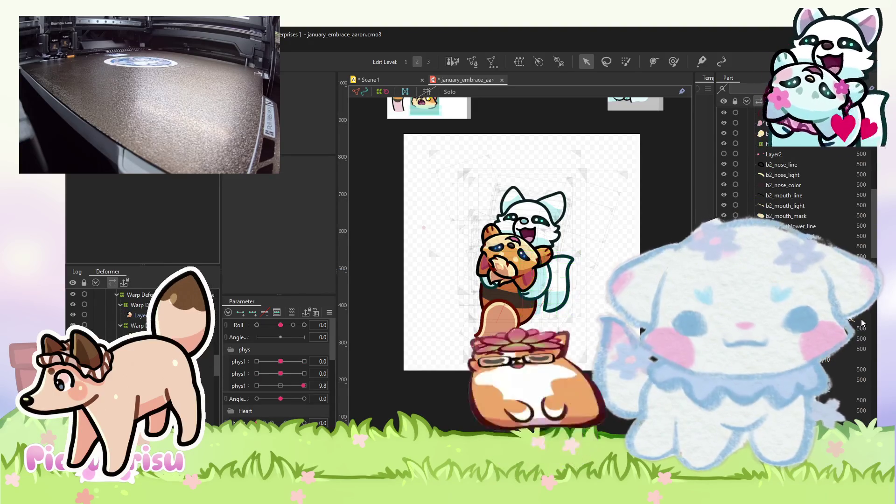
left_click(859, 338)
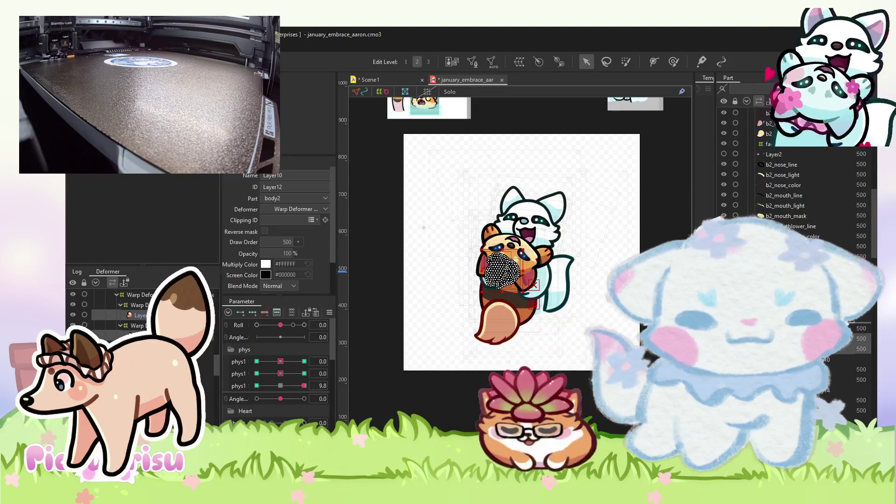
left_click(631, 378)
scroll(632, 378, "down", 2)
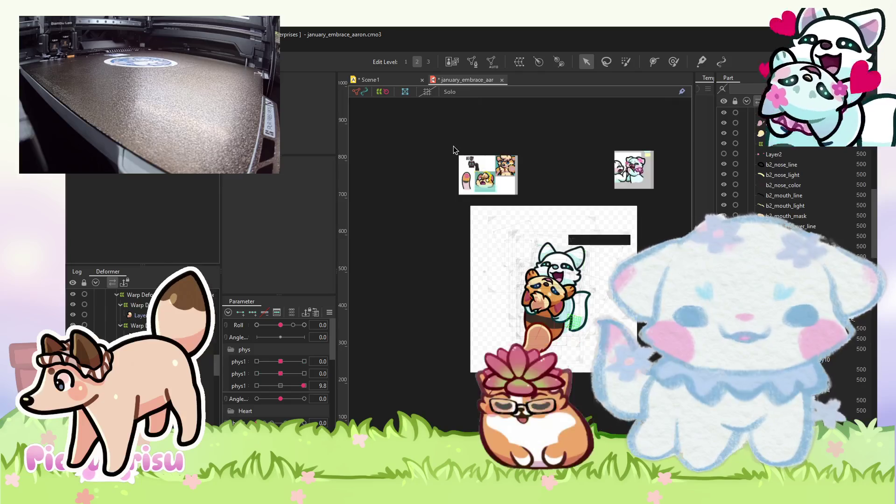
Drag the left reference image up-left and the right one higher, then open Scene1.
left_click(477, 165)
left_click_drag(477, 165, 406, 117)
left_click_drag(634, 166, 637, 147)
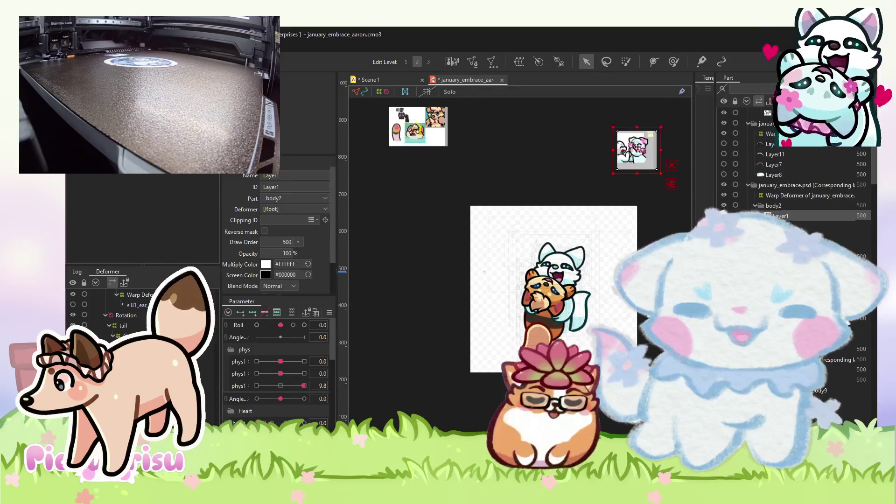
scroll(632, 250, "up", 2)
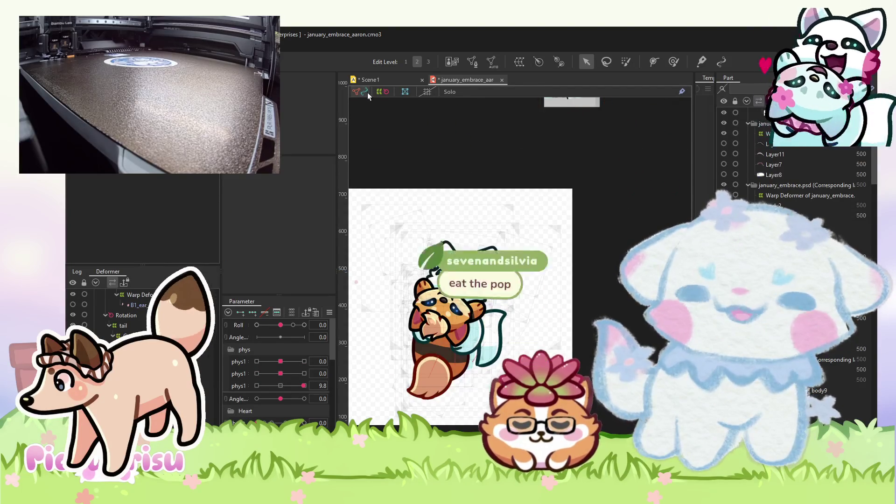
left_click(379, 80)
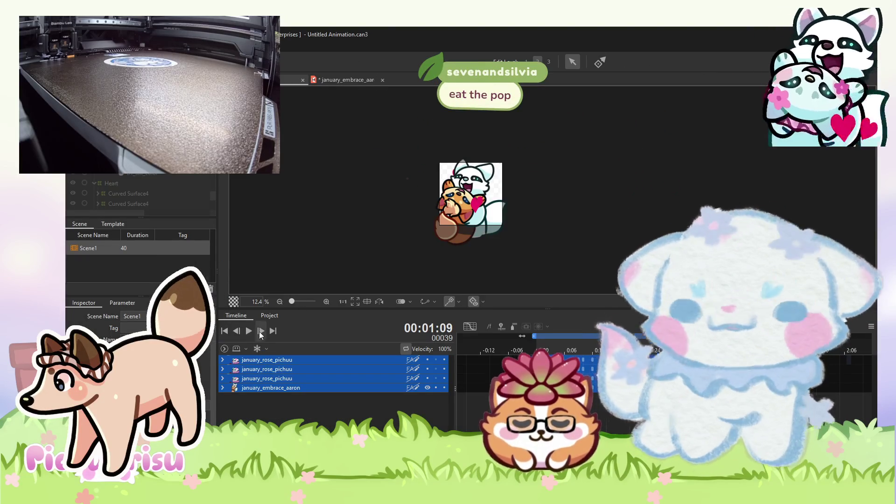
Loop the Scene1 hug animation while browsing the Edit and File > Export menus, then stop playback.
key("space")
scroll(455, 187, "down", 2)
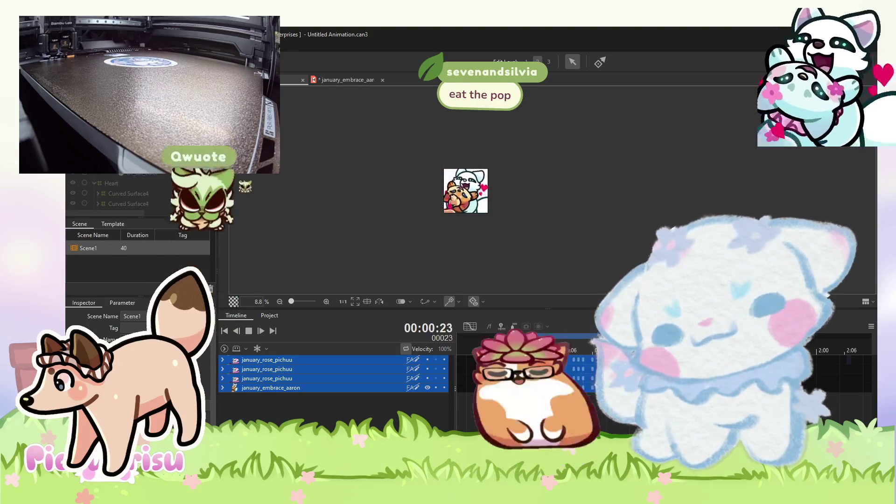
left_click(93, 42)
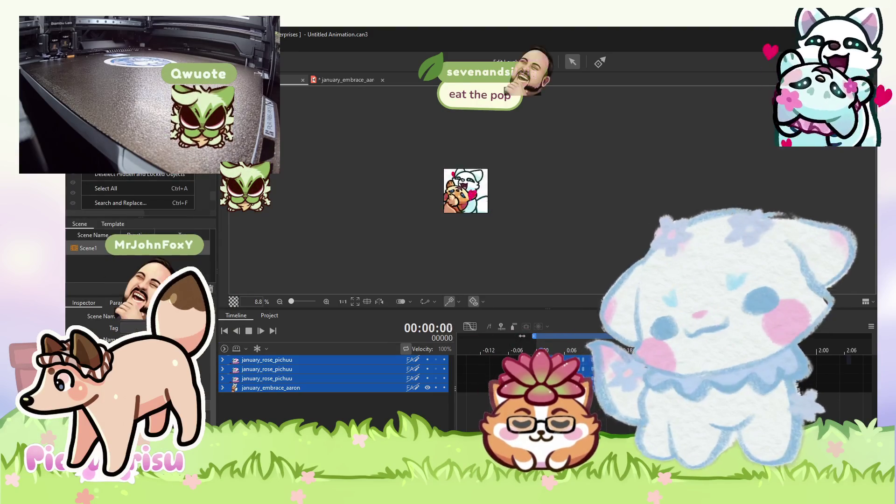
mouse_move(77, 42)
mouse_move(140, 154)
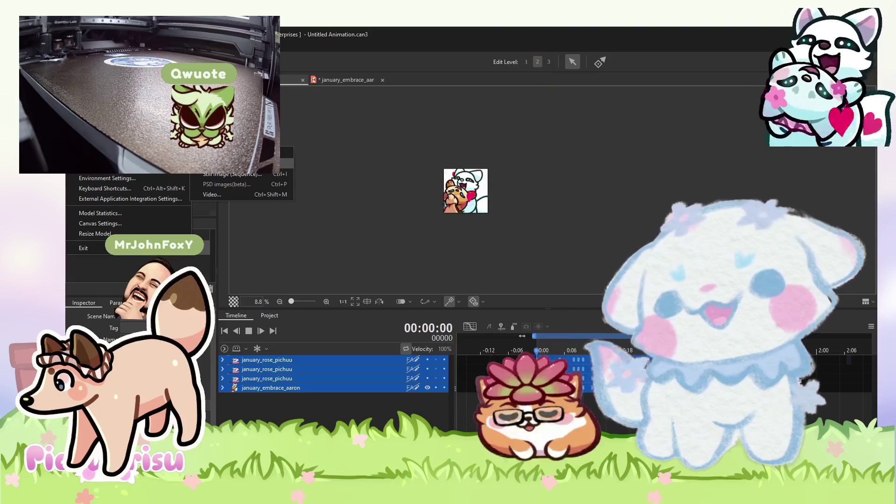
left_click(501, 218)
scroll(501, 218, "up", 4)
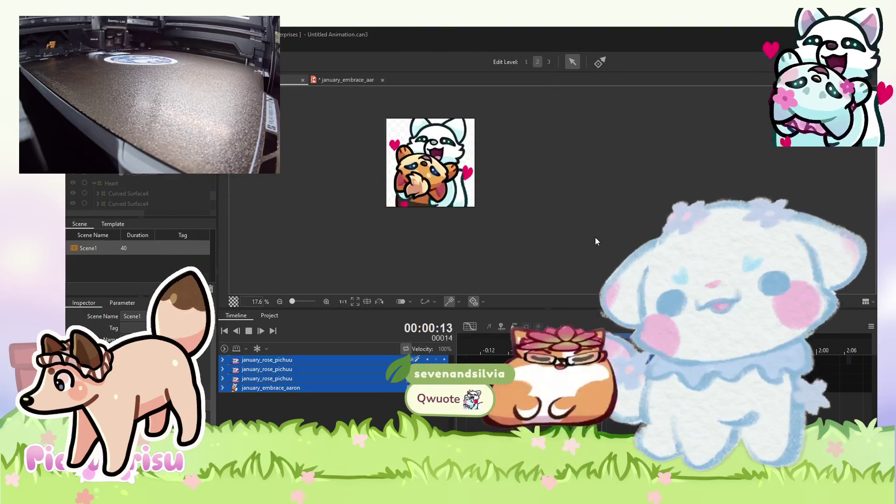
key("space")
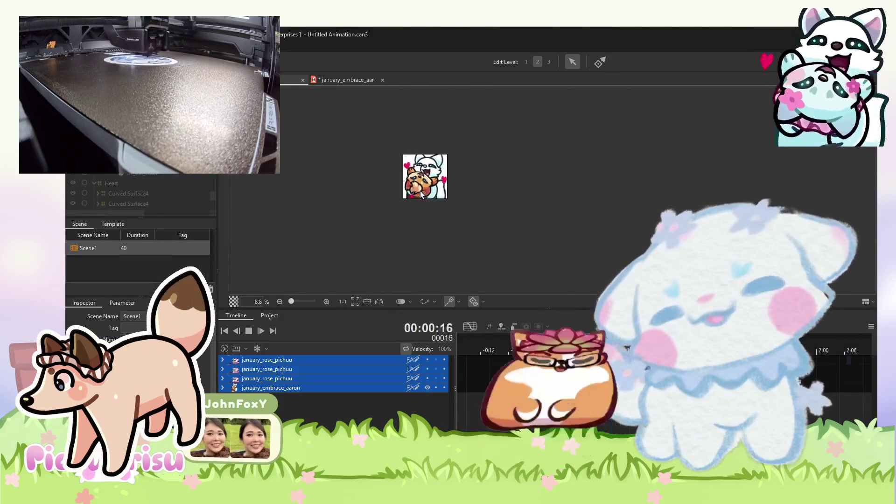
Switch back to the january_embrace_aaron.cmo3 model tab with Ctrl+Tab.
key("ctrl+Tab")
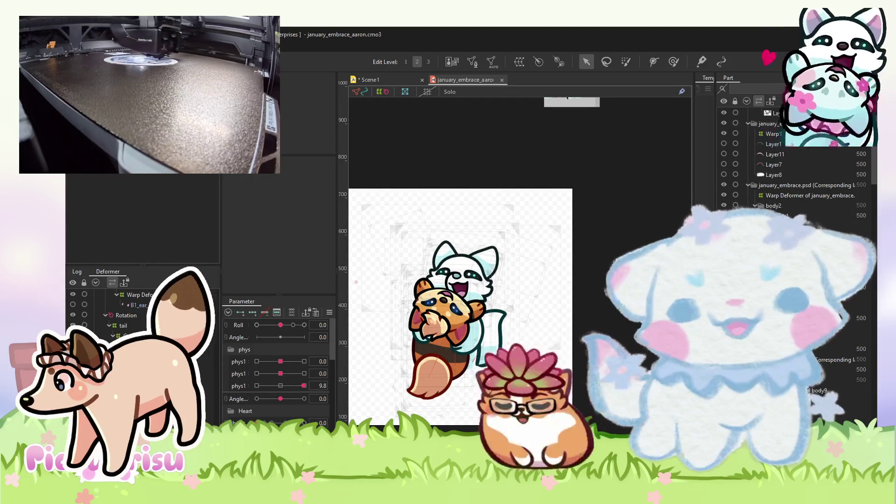
Open and dismiss the File menu several times without saving the model.
scroll(546, 289, "down", 5)
scroll(547, 299, "up", 3)
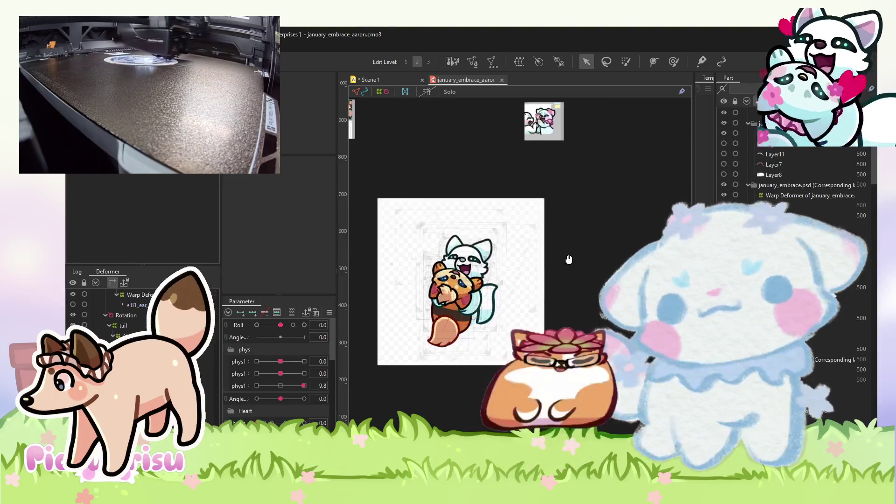
left_click_drag(569, 260, 576, 244)
left_click(76, 46)
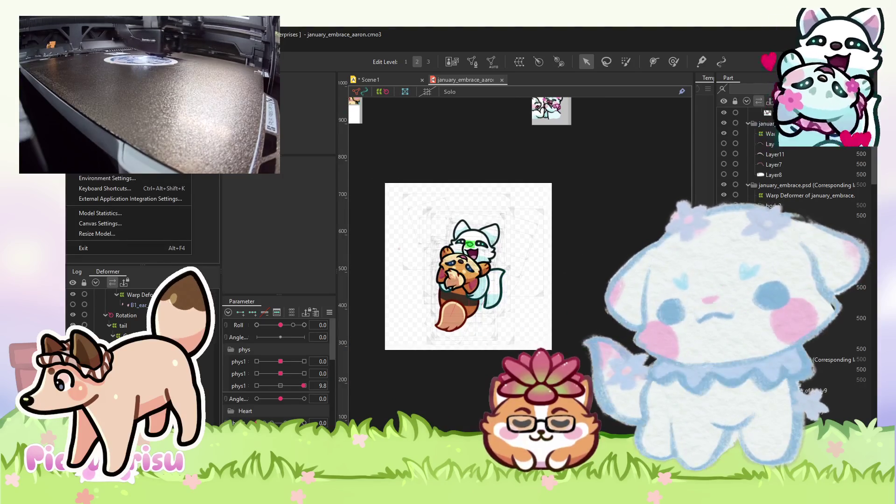
key("Escape")
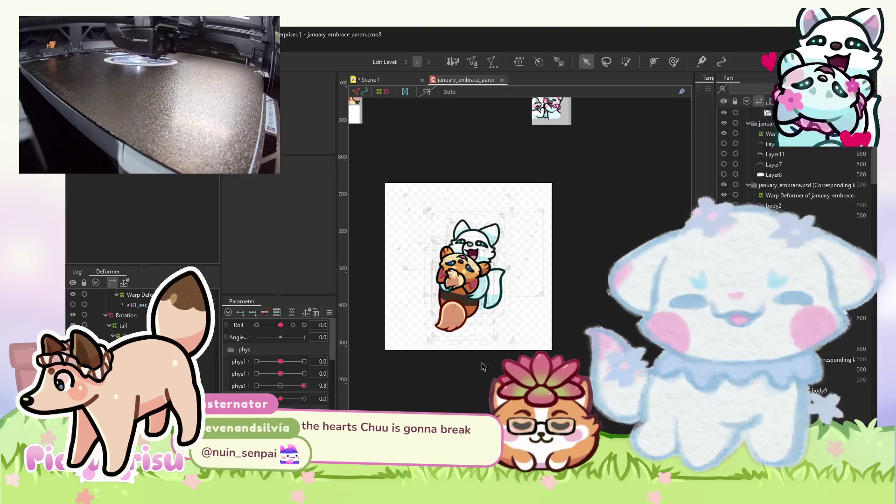
scroll(483, 366, "up", 2)
scroll(483, 366, "down", 2)
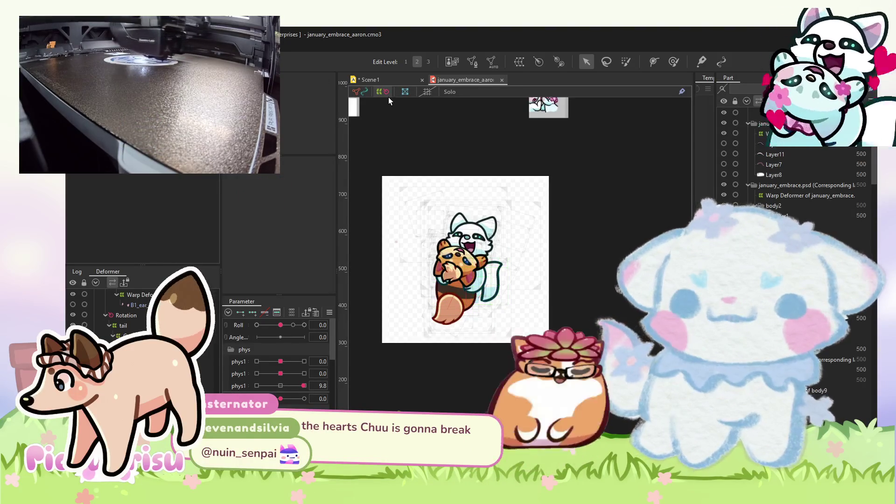
left_click(76, 47)
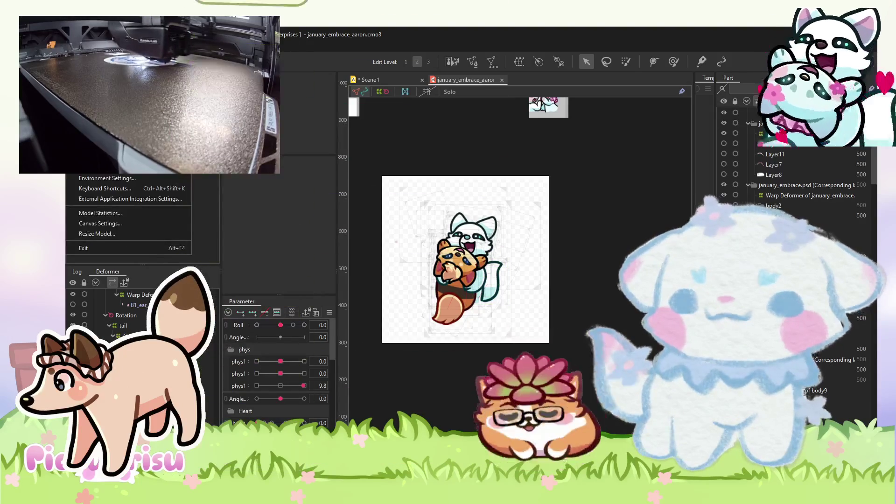
key("Escape")
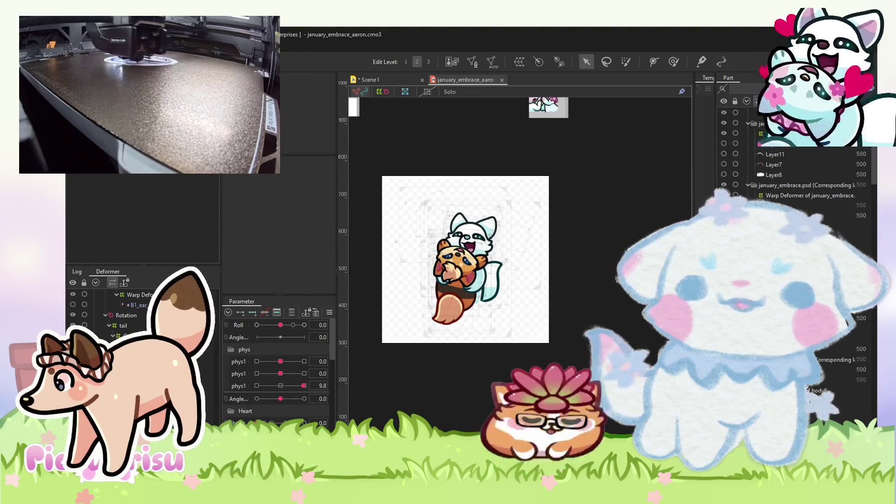
left_click(75, 46)
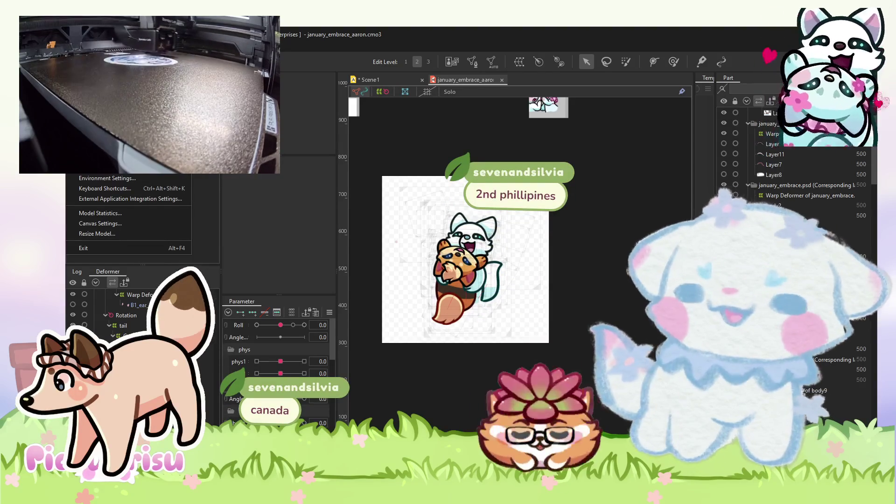
key("Escape")
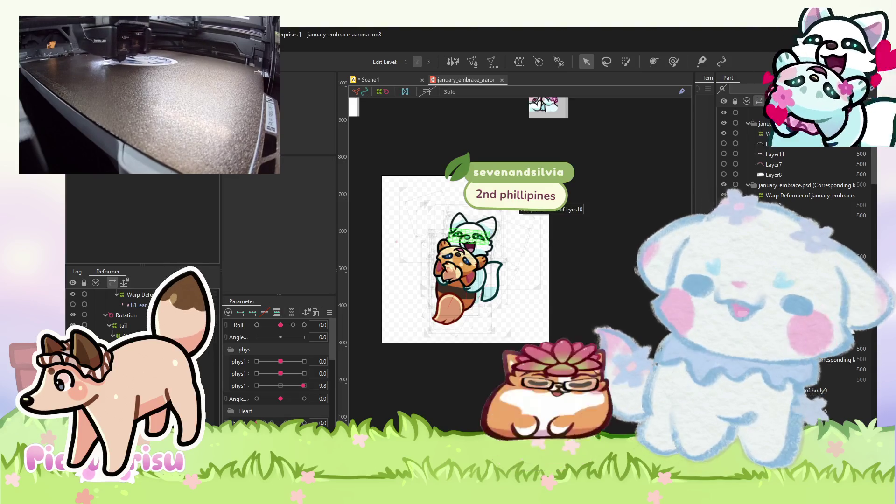
key("alt+f")
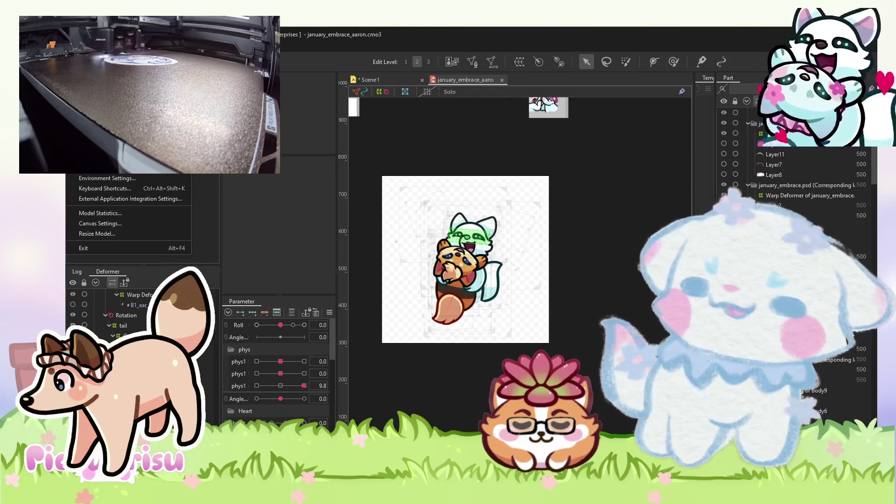
key("Escape")
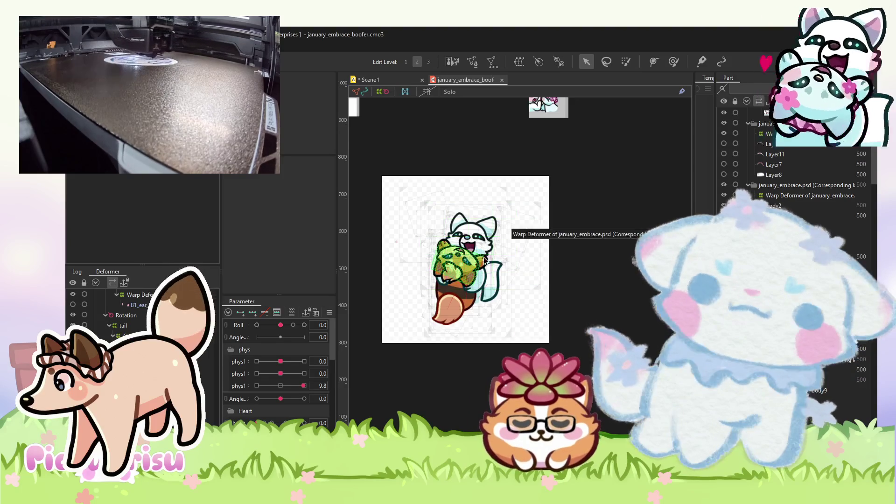
Inspect the brown-haired character layer Layer21 and the Curved Surface4 head deformer.
scroll(484, 259, "up", 2)
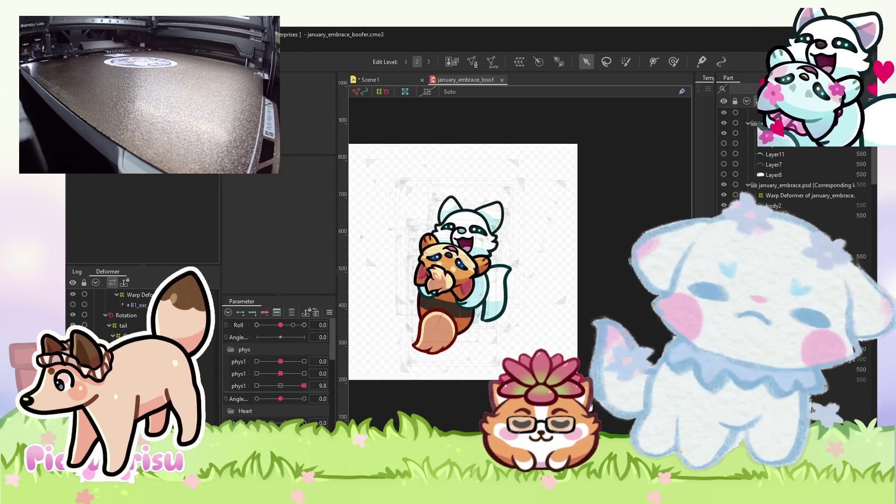
left_click_drag(466, 261, 475, 269)
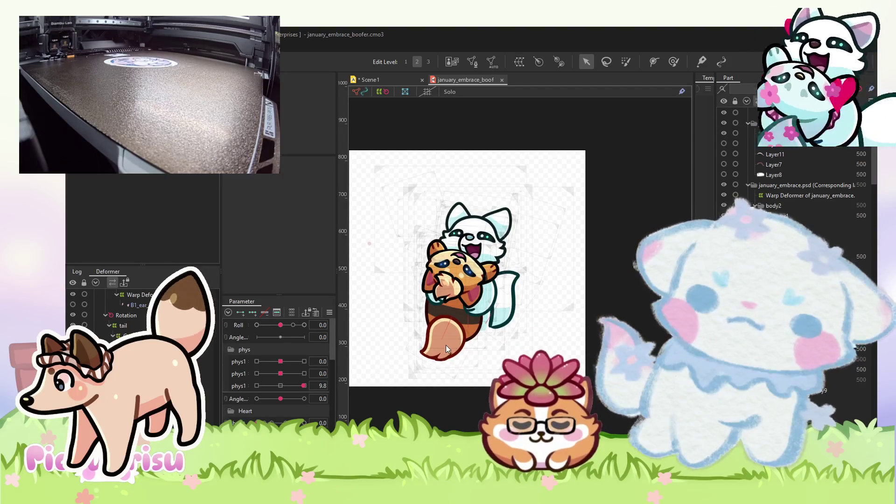
left_click(419, 185)
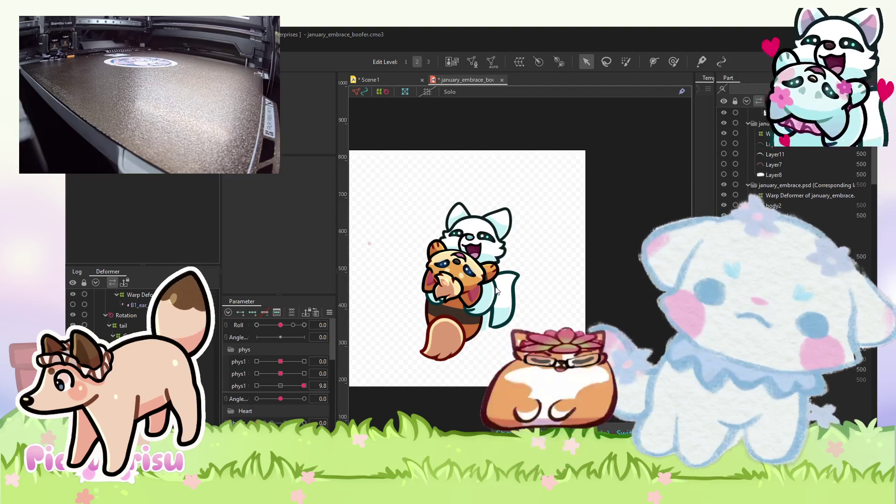
scroll(519, 247, "up", 2)
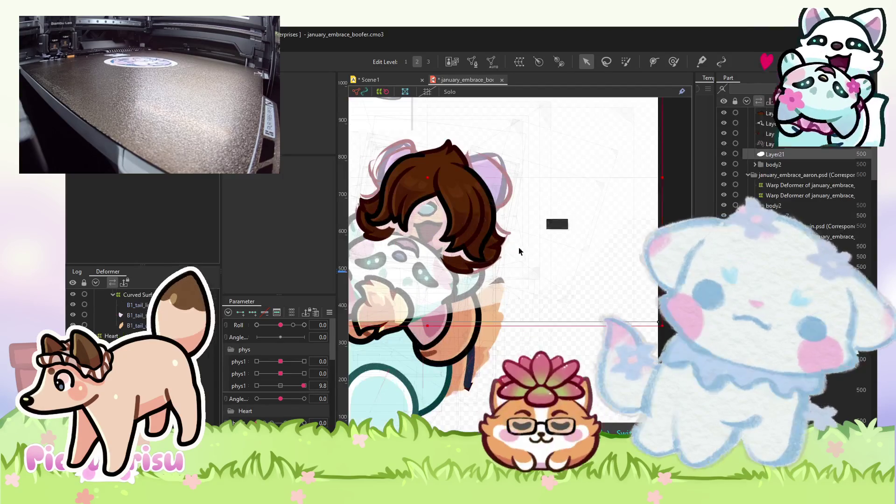
left_click(519, 247)
scroll(568, 279, "down", 1)
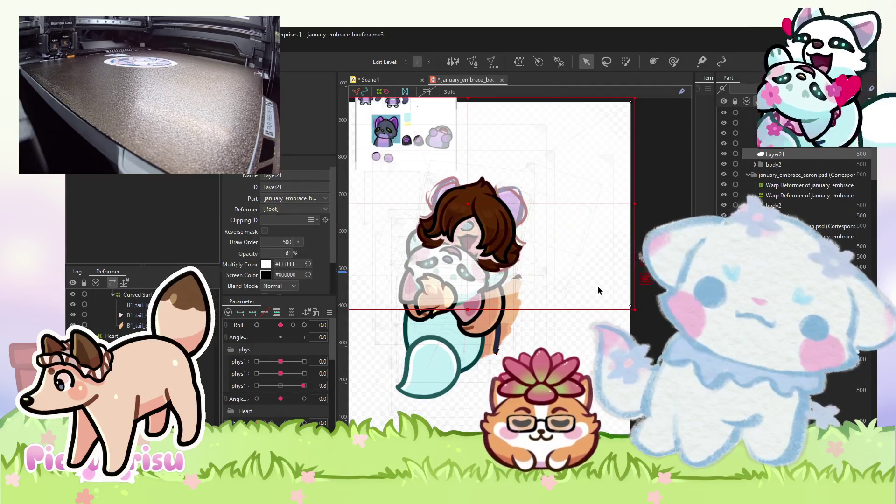
left_click(598, 287)
left_click(566, 285)
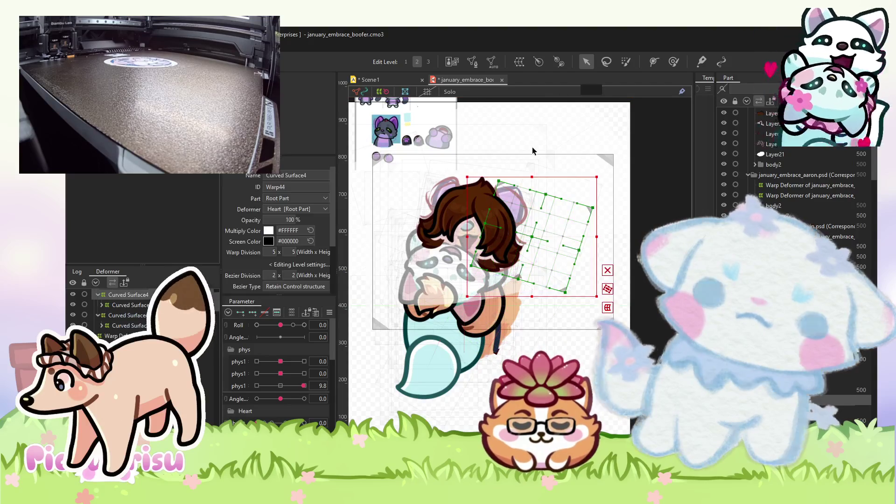
scroll(532, 150, "down", 2)
left_click(382, 206)
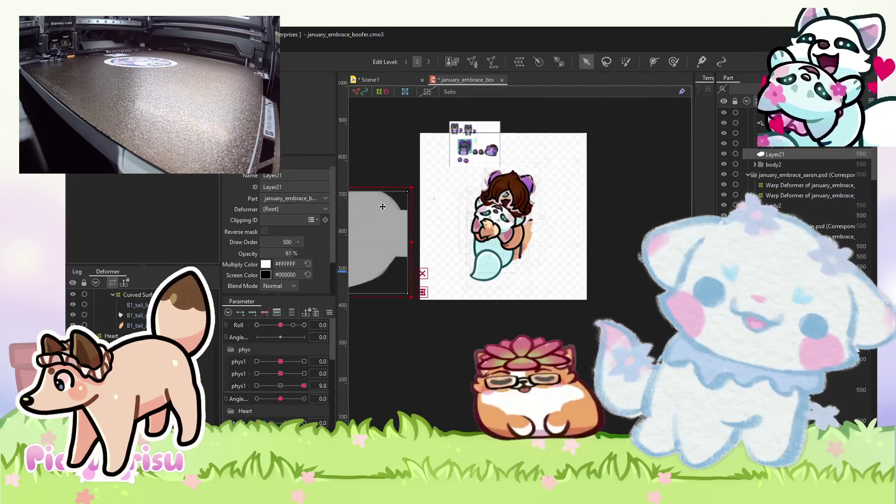
scroll(470, 140, "up", 1)
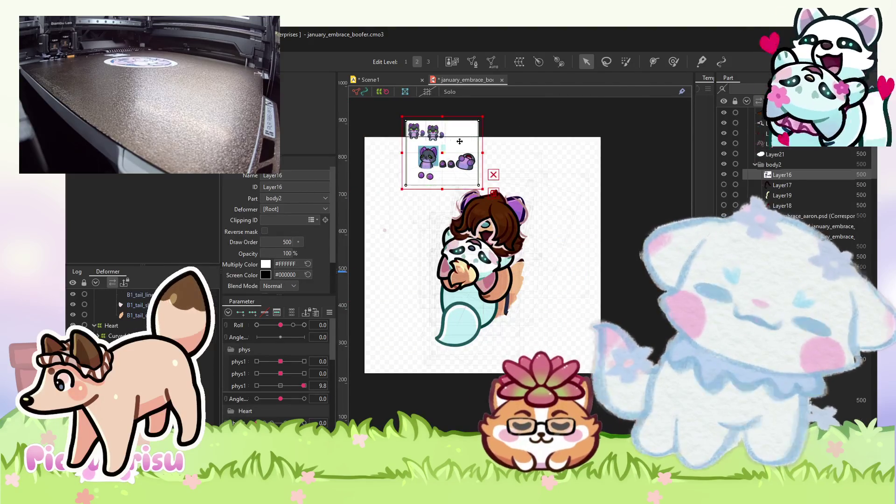
scroll(499, 180, "up", 3)
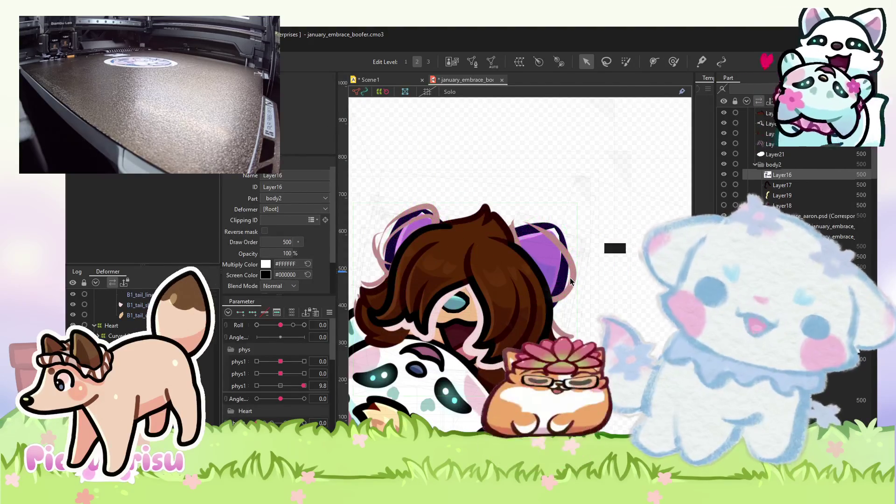
Hide the pinkish hair-strand layer Layer20 in the Parts panel.
left_click(572, 277)
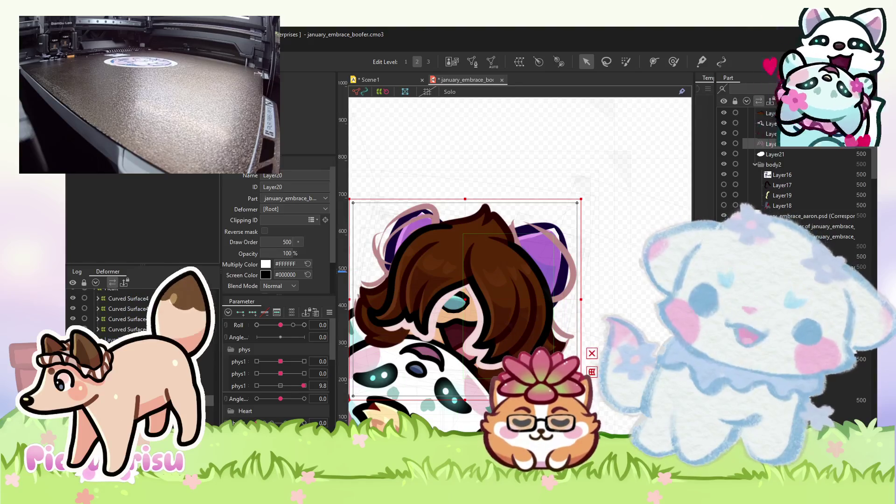
left_click(724, 144)
scroll(527, 251, "up", 4)
left_click(556, 231)
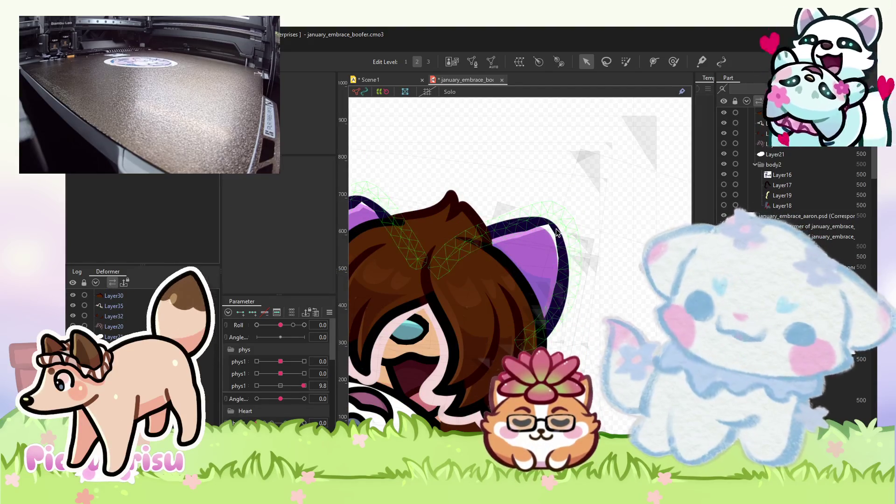
Undo the eye mesh's screen colour change, returning it to #000000.
left_click(556, 232)
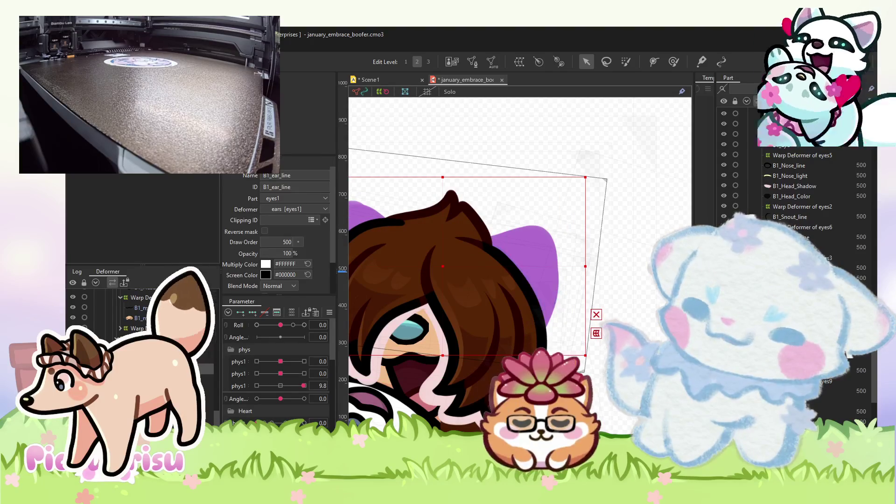
scroll(510, 280, "down", 3)
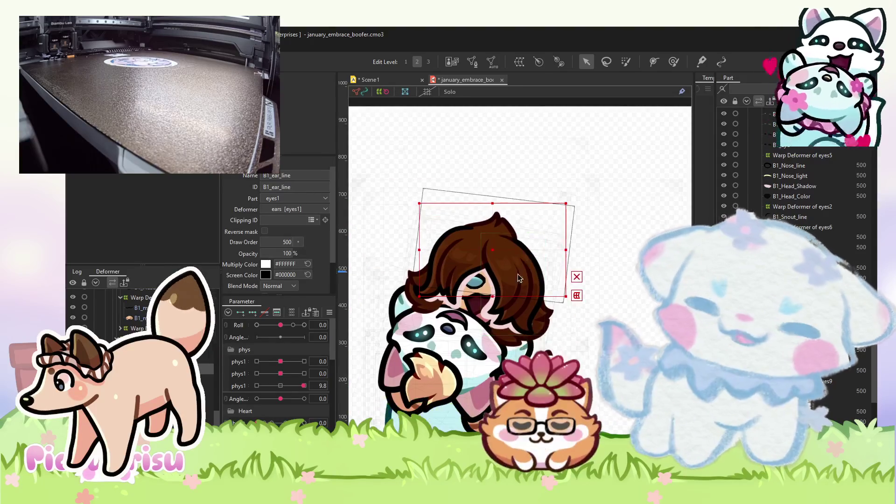
scroll(489, 292, "up", 3)
left_click(471, 279)
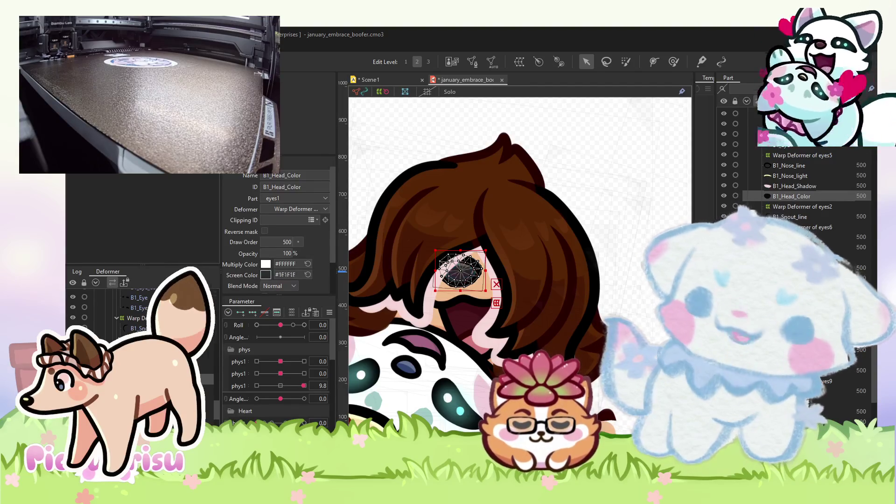
key("ctrl+z")
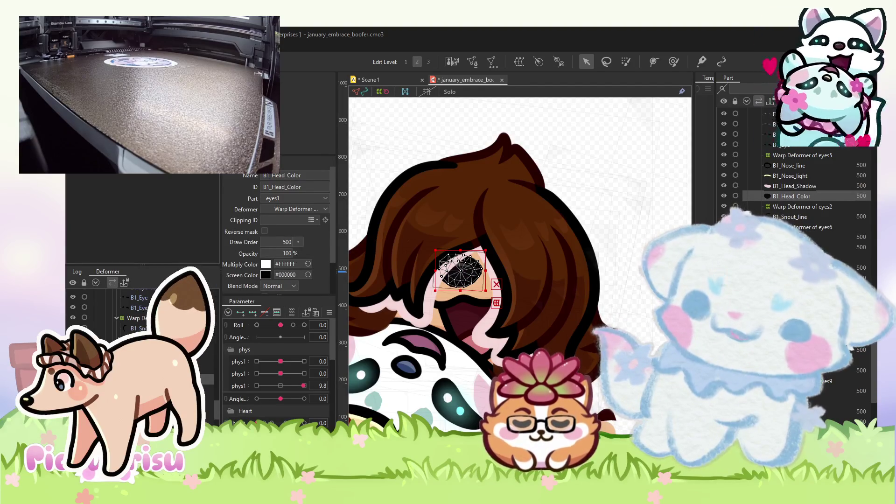
Select B1_tail_color and the other tail meshes, then deselect them.
scroll(554, 323, "down", 3)
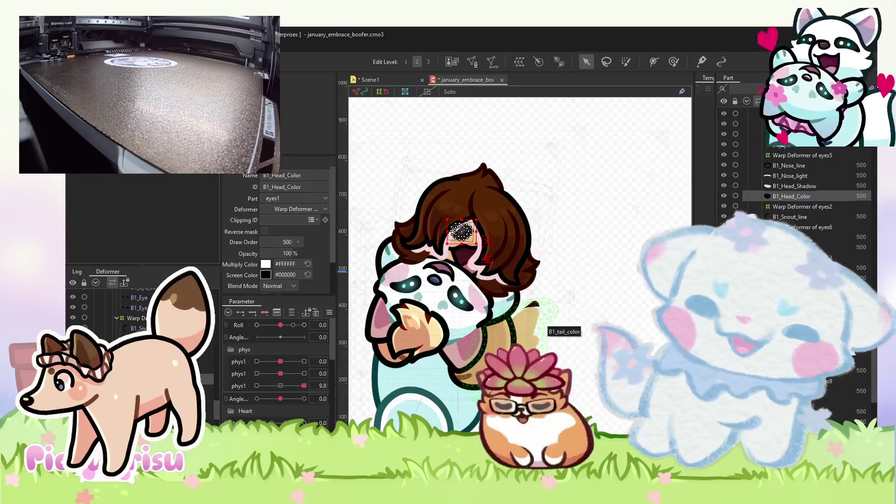
left_click(531, 328)
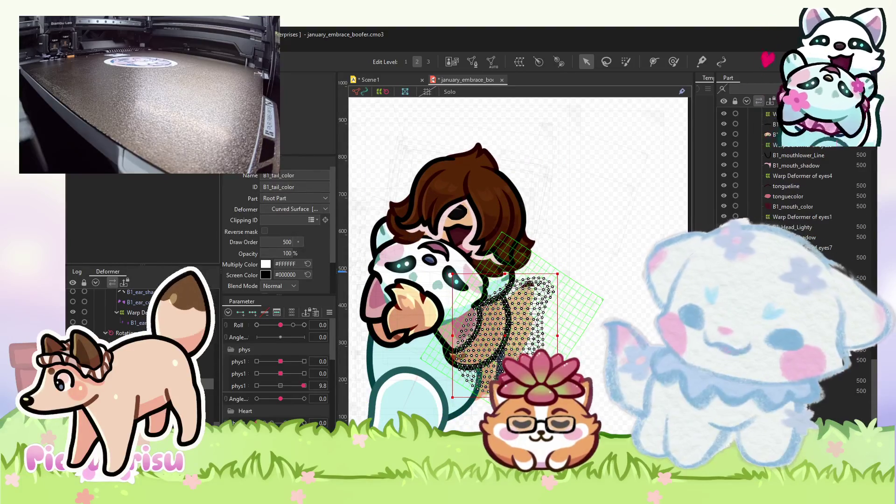
left_click(747, 248, "ctrl")
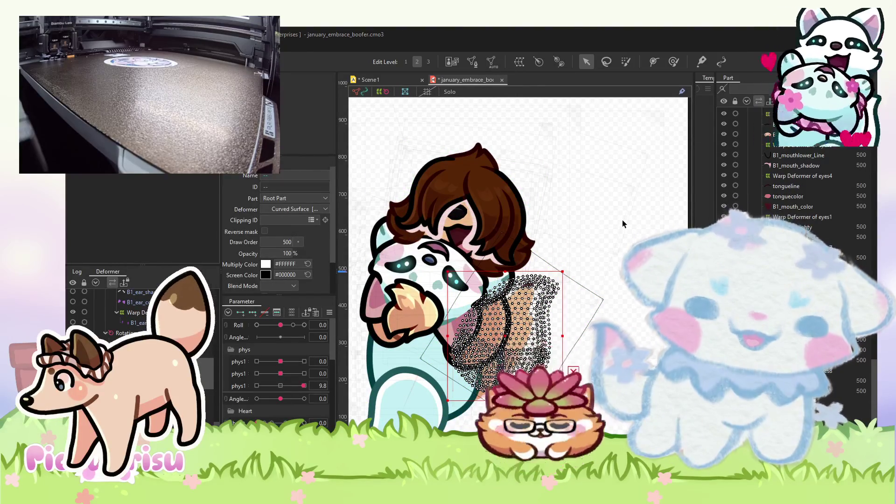
left_click(622, 220)
scroll(602, 248, "down", 5)
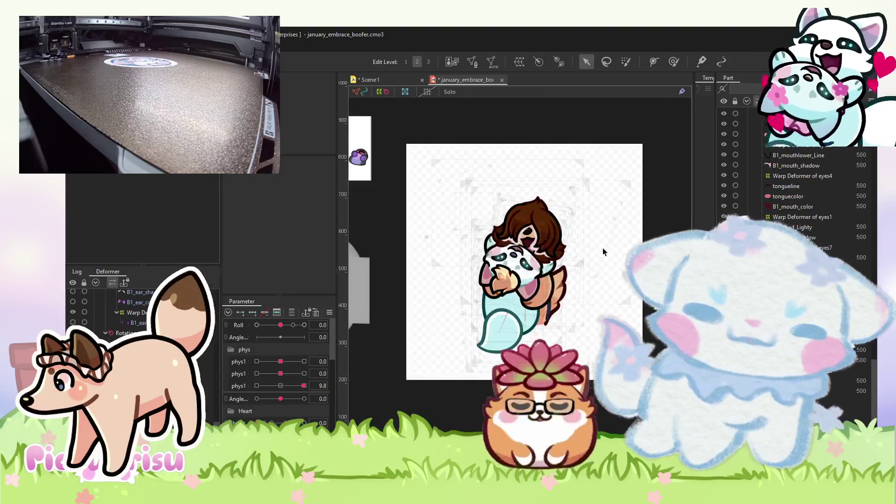
Give B1_body_line a #7E4402 multiply colour and a #200404 screen colour.
scroll(603, 261, "up", 5)
left_click(490, 275)
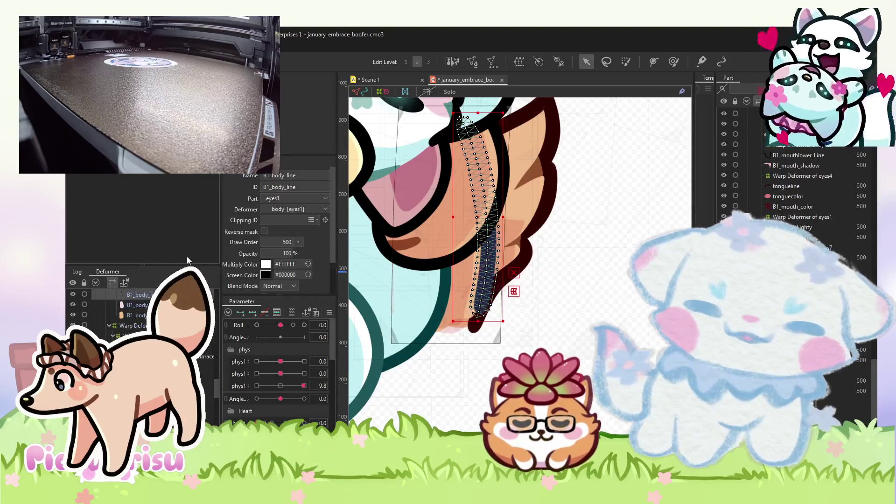
scroll(140, 312, "up", 2)
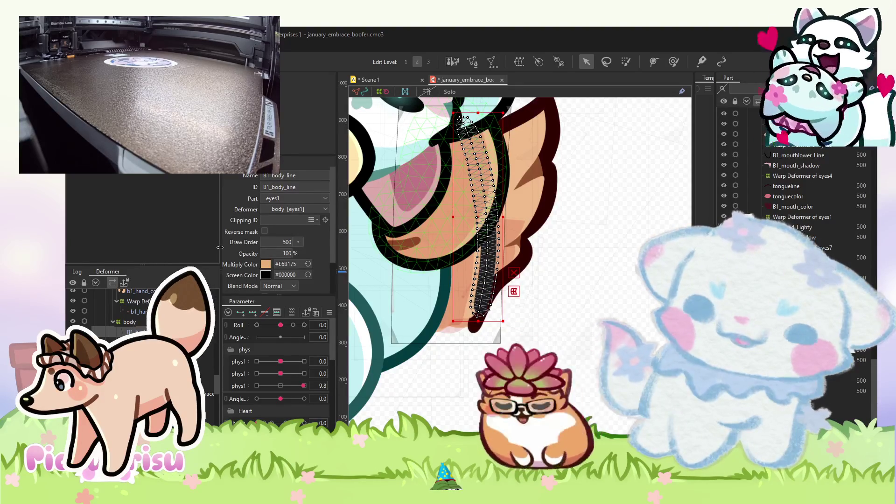
left_click(266, 275)
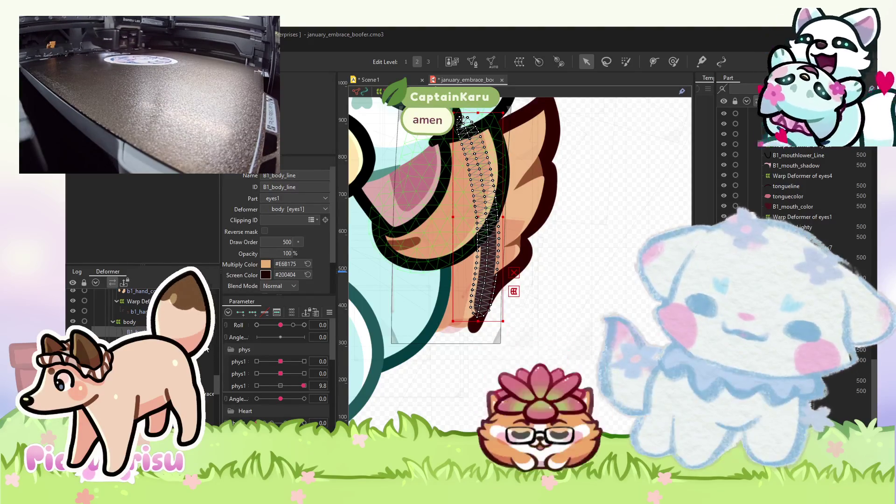
scroll(521, 273, "up", 5)
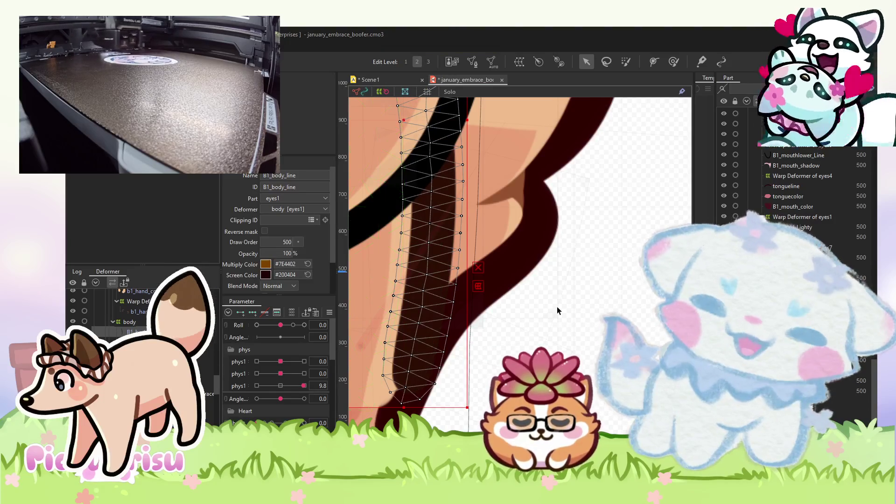
scroll(558, 310, "down", 4)
left_click(369, 314)
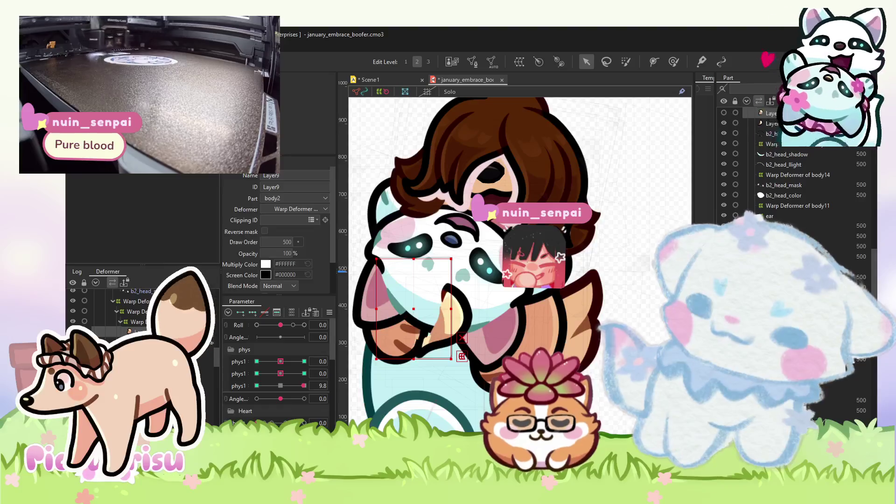
scroll(354, 357, "up", 3)
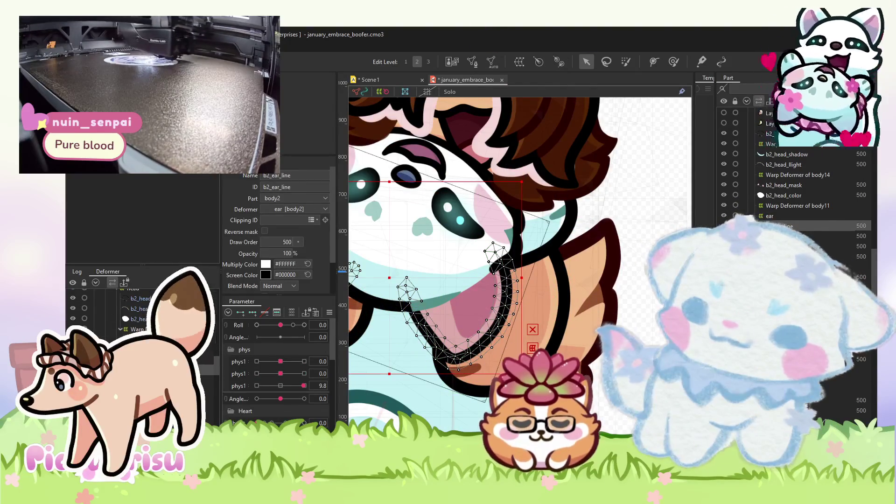
left_click(353, 357)
left_click(353, 255)
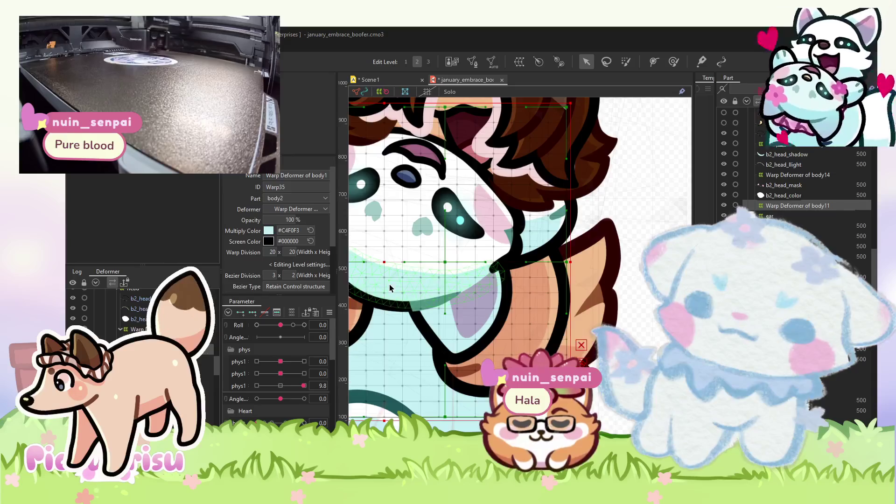
scroll(389, 284, "down", 5)
left_click(574, 351)
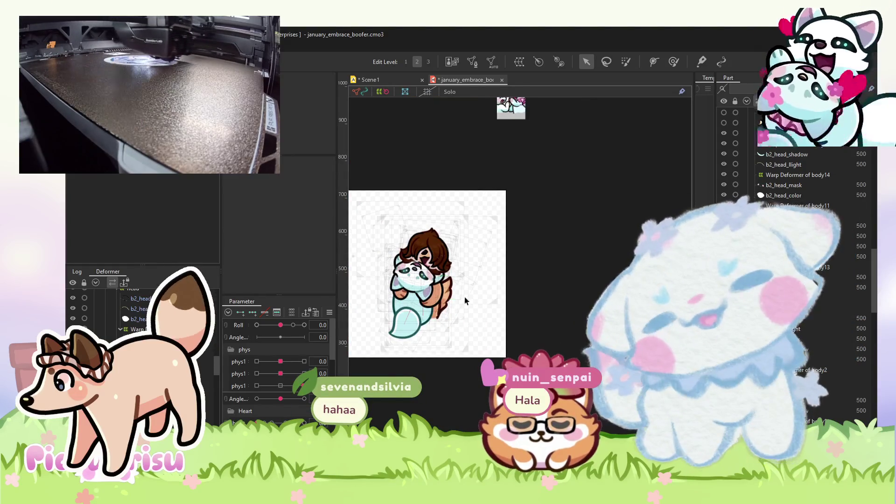
scroll(427, 286, "up", 2)
scroll(515, 289, "up", 3)
scroll(541, 287, "down", 2)
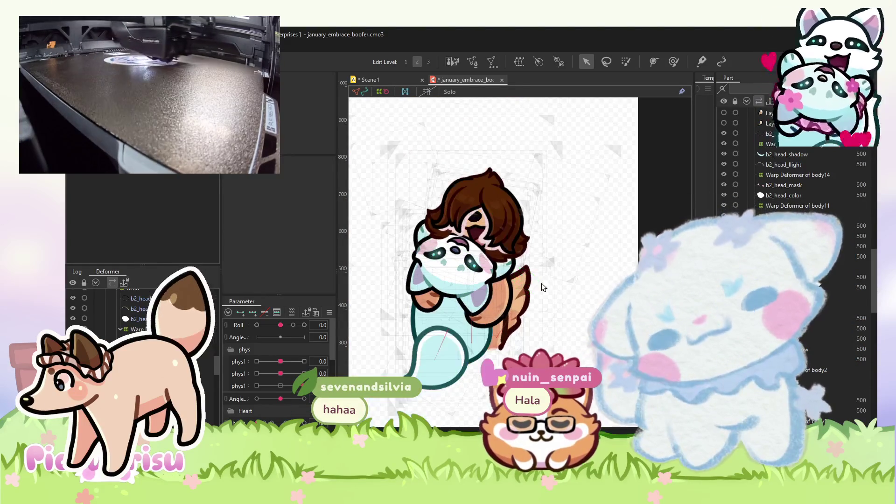
scroll(491, 212, "up", 2)
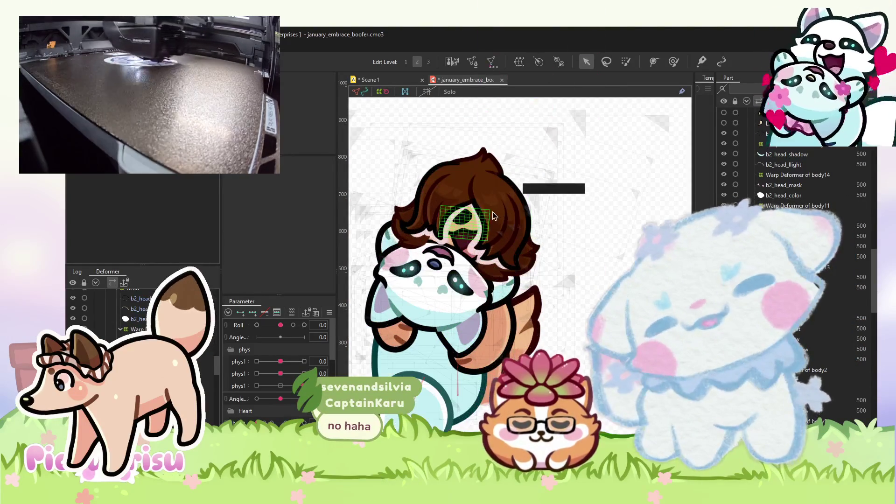
left_click(503, 209)
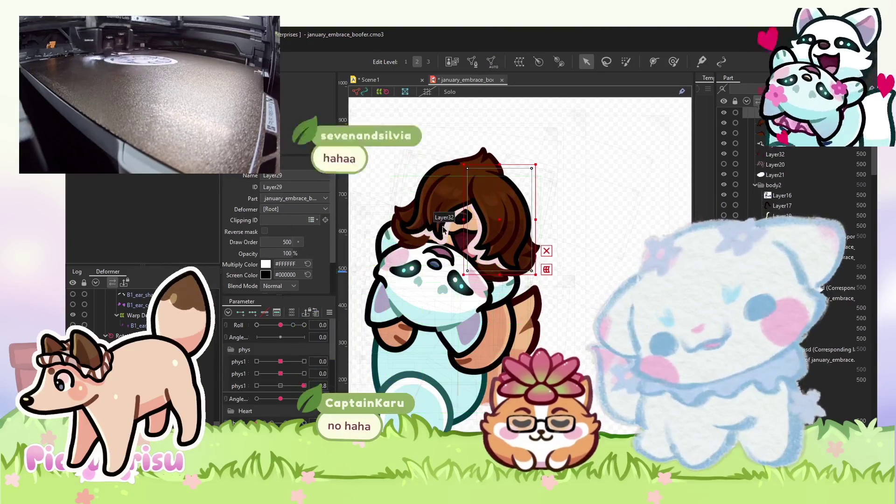
scroll(479, 215, "up", 2)
scroll(478, 214, "up", 2)
left_click(478, 214)
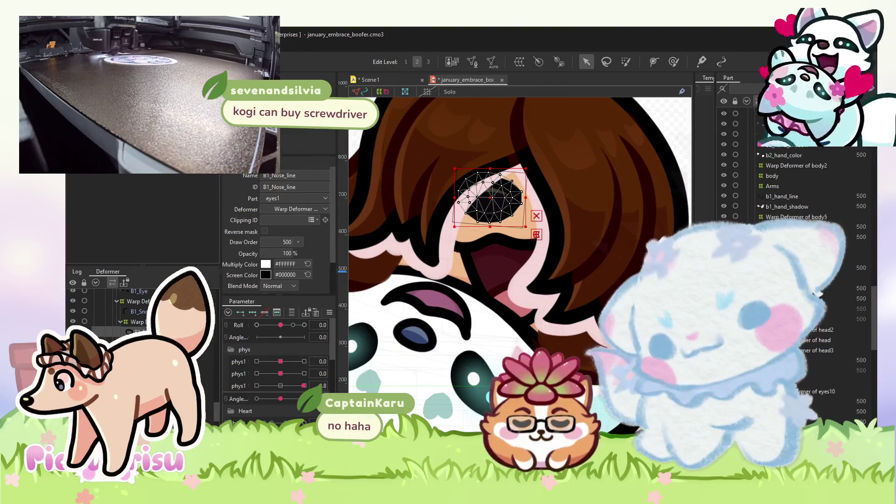
scroll(772, 198, "down", 1)
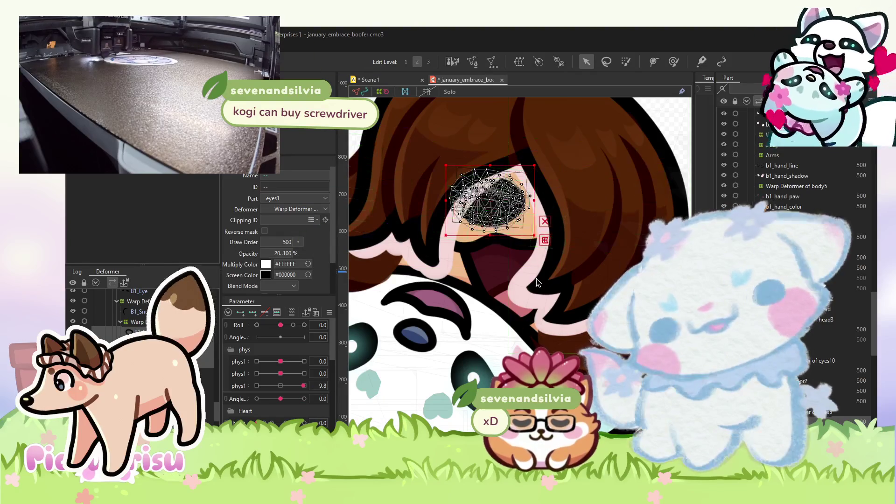
scroll(535, 282, "down", 3)
scroll(536, 282, "down", 2)
scroll(560, 270, "up", 4)
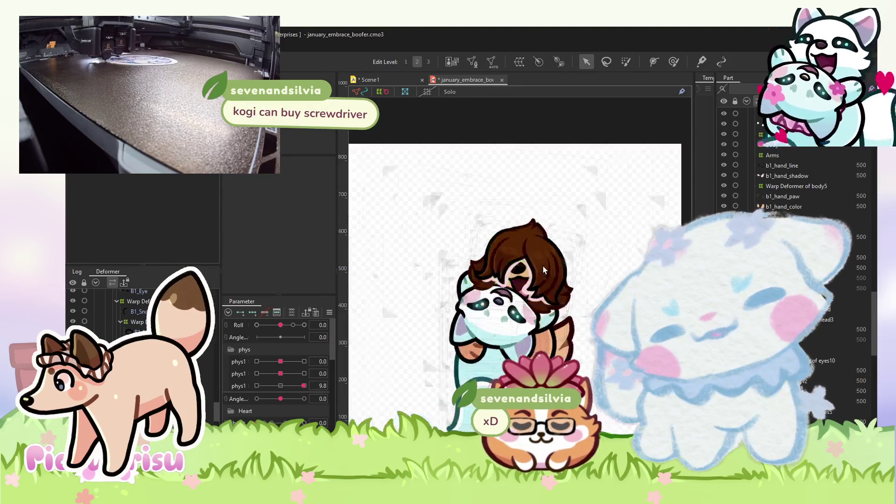
left_click(578, 261)
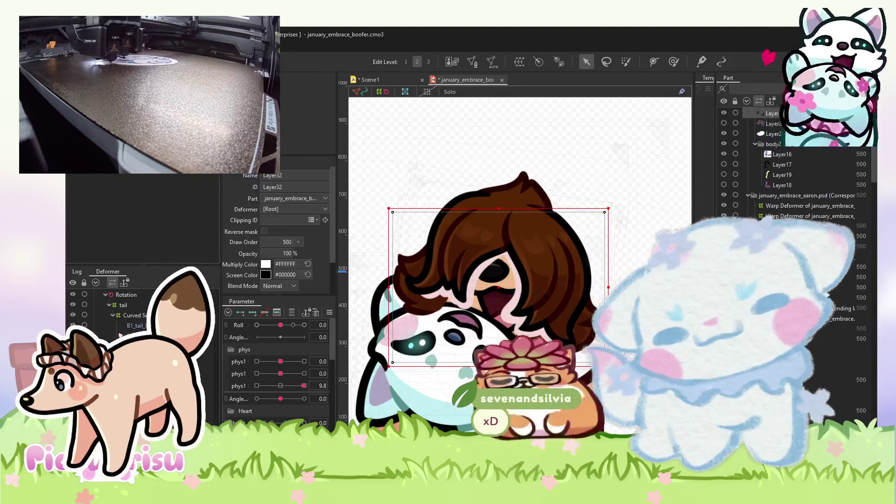
scroll(791, 175, "up", 1)
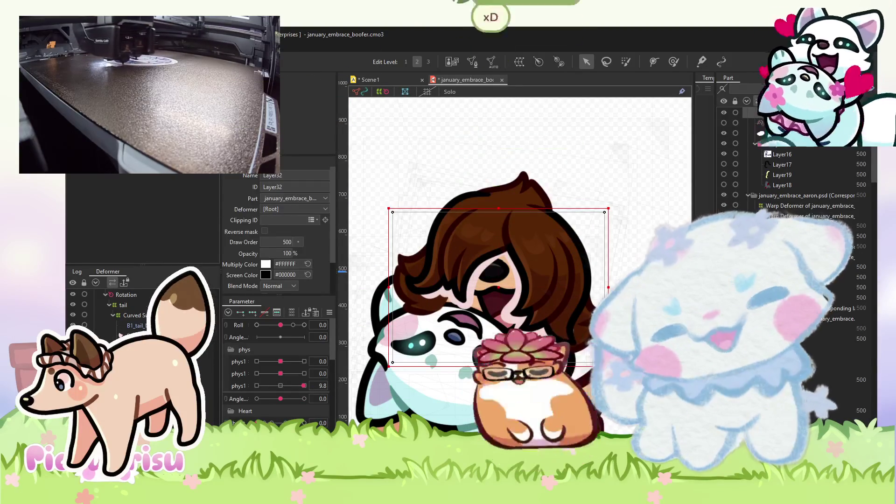
scroll(793, 233, "down", 10)
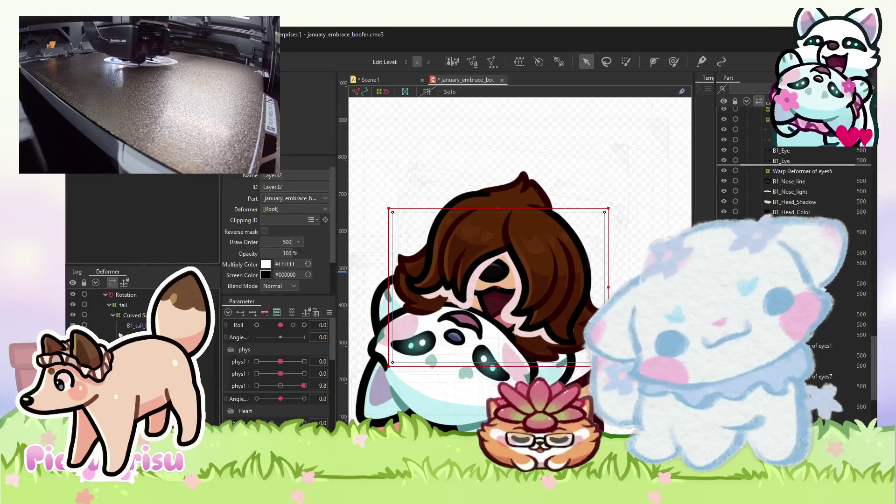
scroll(793, 187, "up", 2)
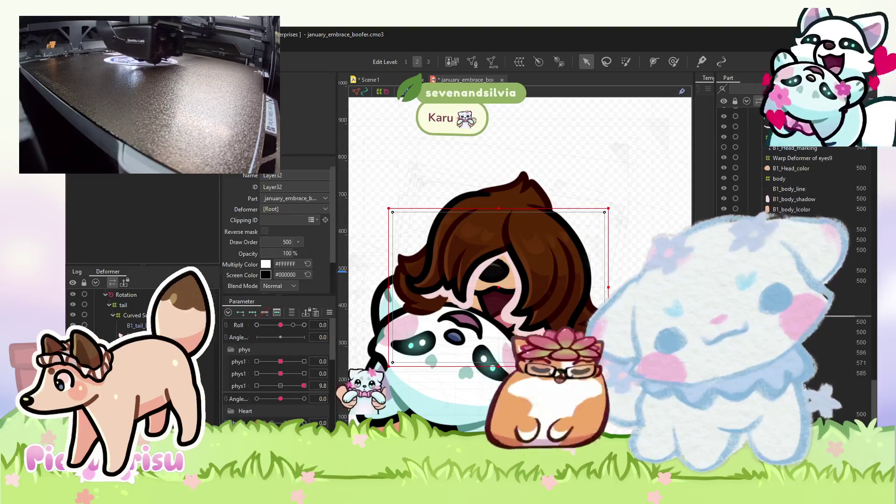
scroll(793, 187, "down", 1)
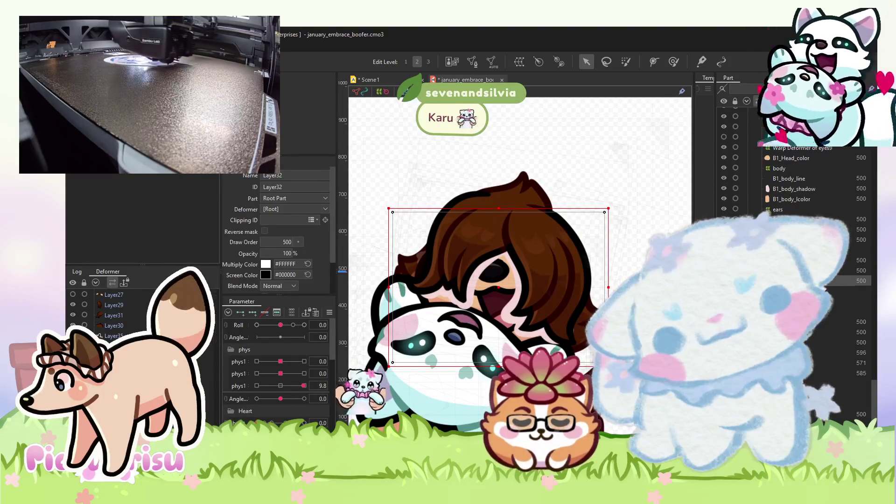
scroll(140, 317, "down", 5)
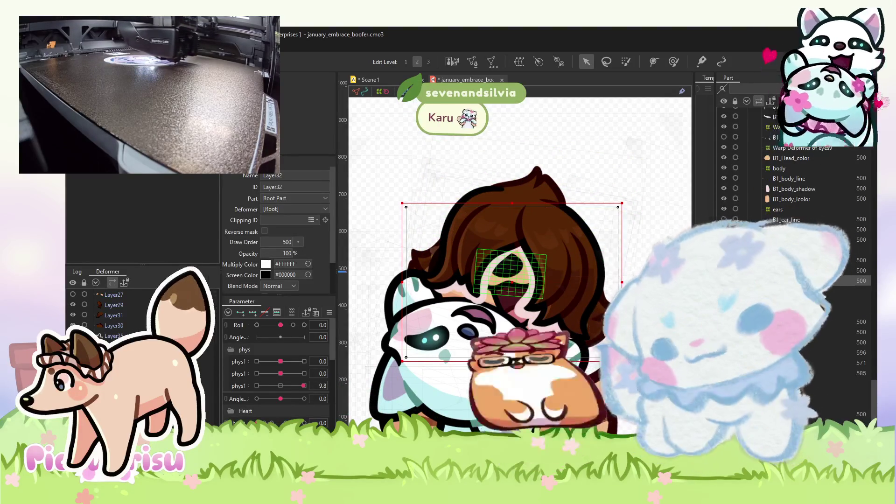
left_click(513, 233)
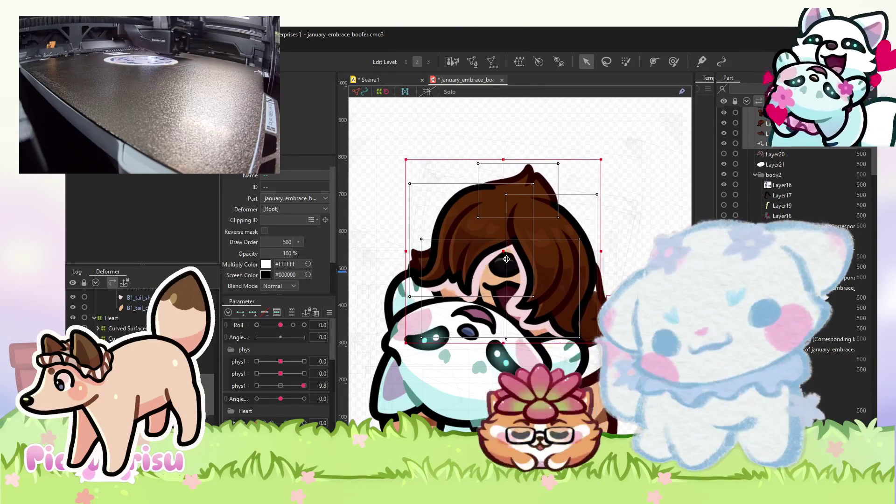
Nudge the hair meshes right and drag Layer29, Layer30, Layer31 and Layer35 into the head part.
left_click_drag(509, 262, 509, 262)
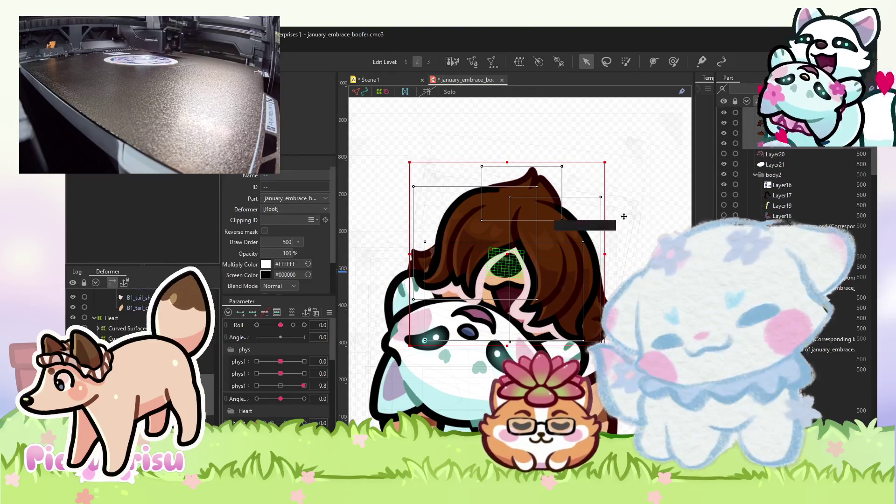
scroll(863, 281, "down", 10)
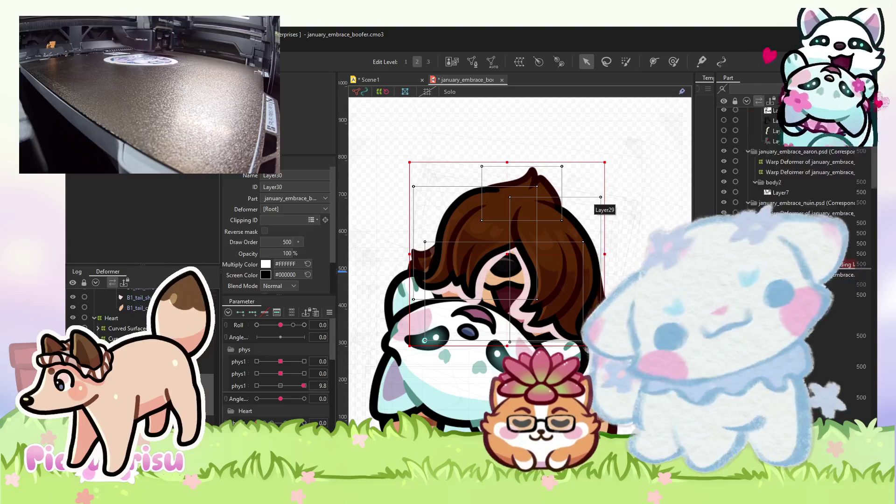
scroll(811, 334, "down", 5)
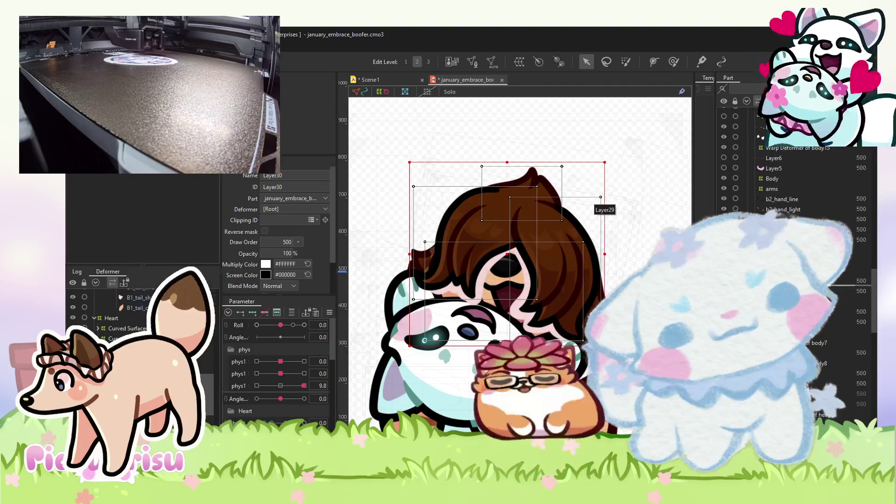
scroll(808, 346, "down", 5)
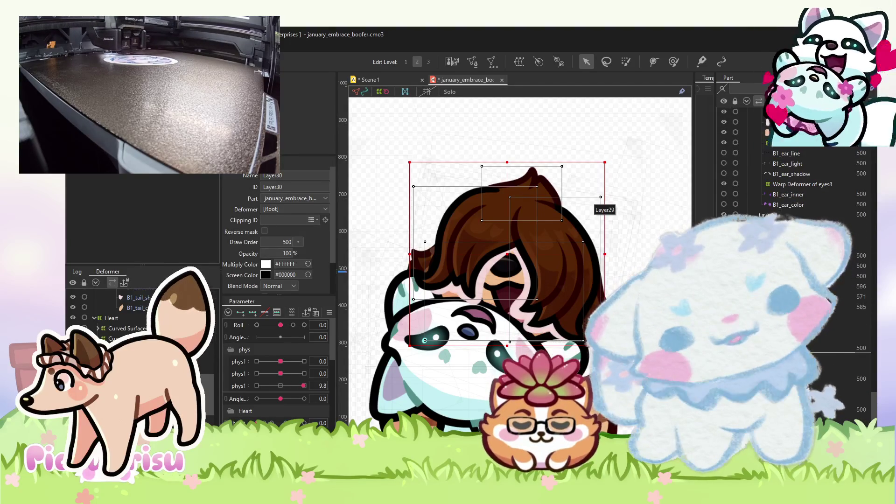
scroll(812, 303, "up", 5)
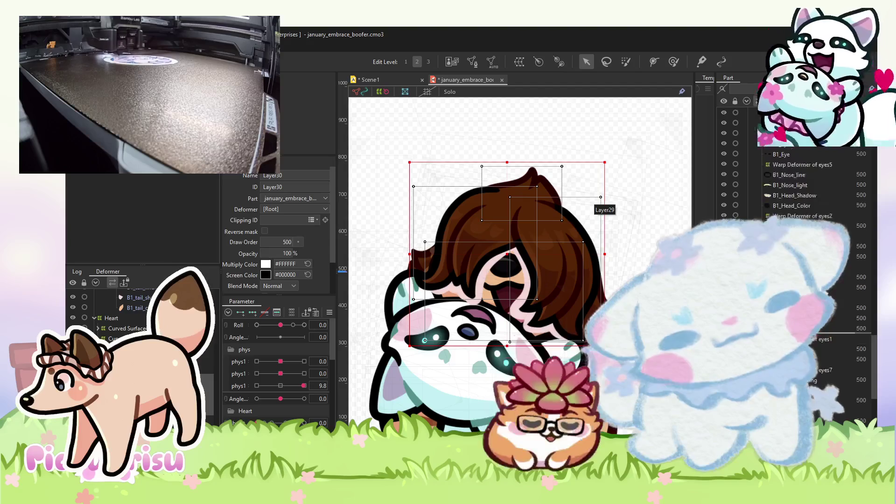
scroll(812, 304, "down", 5)
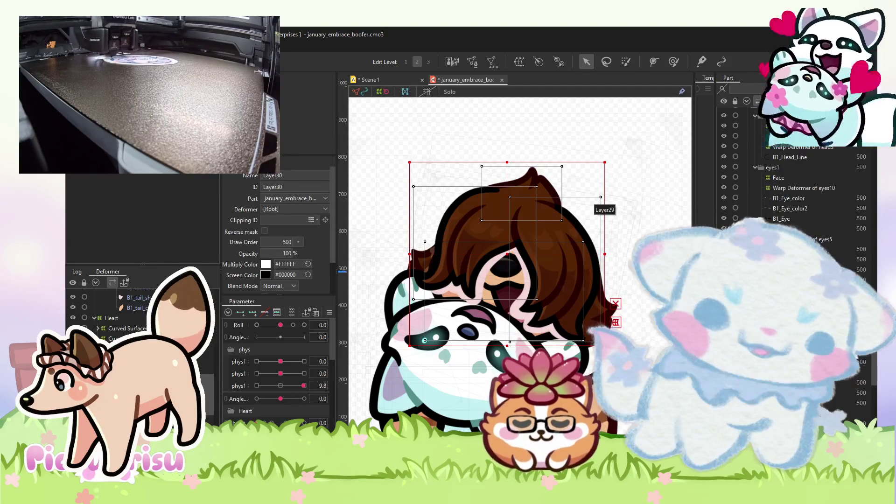
left_click_drag(784, 137, 780, 192)
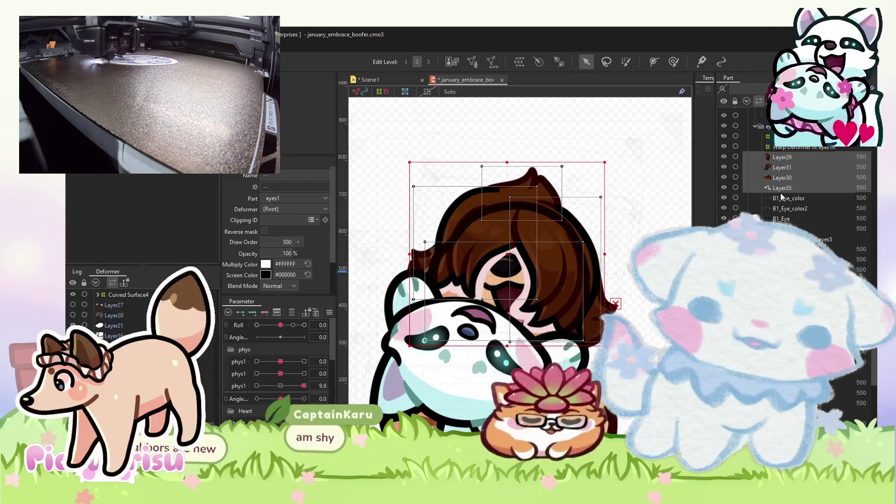
scroll(780, 192, "up", 5)
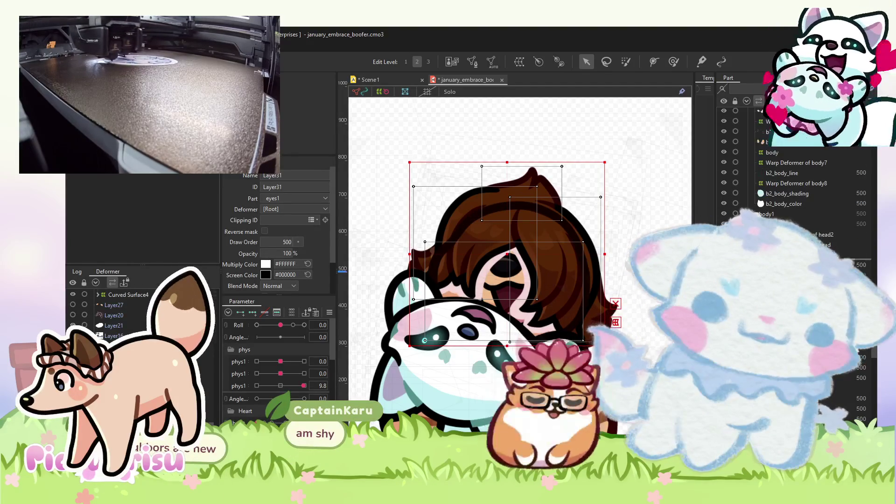
left_click(793, 244)
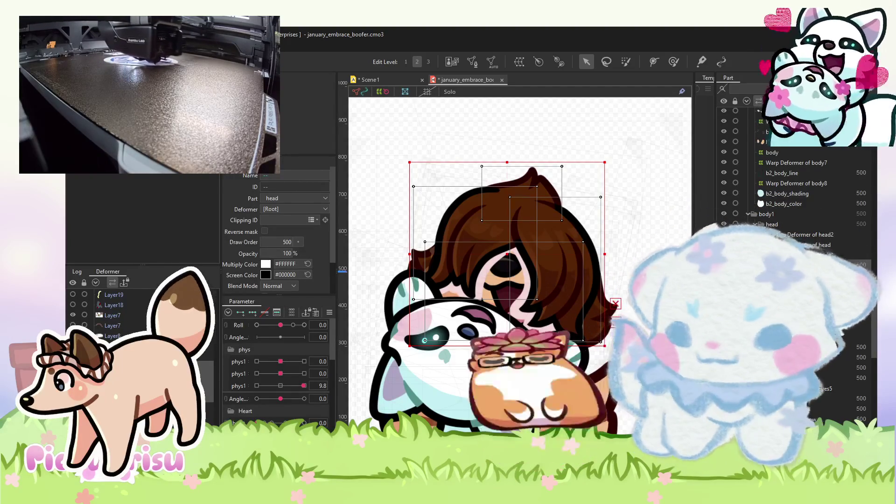
left_click(443, 157)
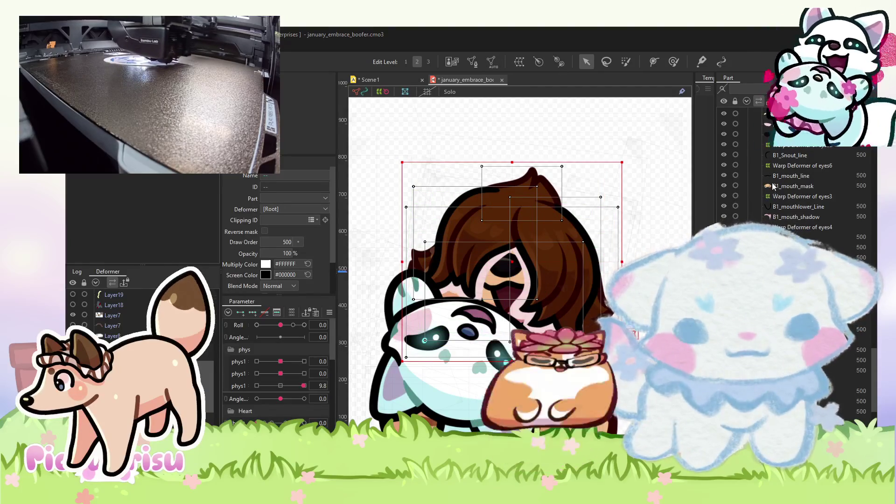
Select Layer35, Layer29 and Layer31 and wrap them in the new Warp Deformer of head4.
left_click(478, 332)
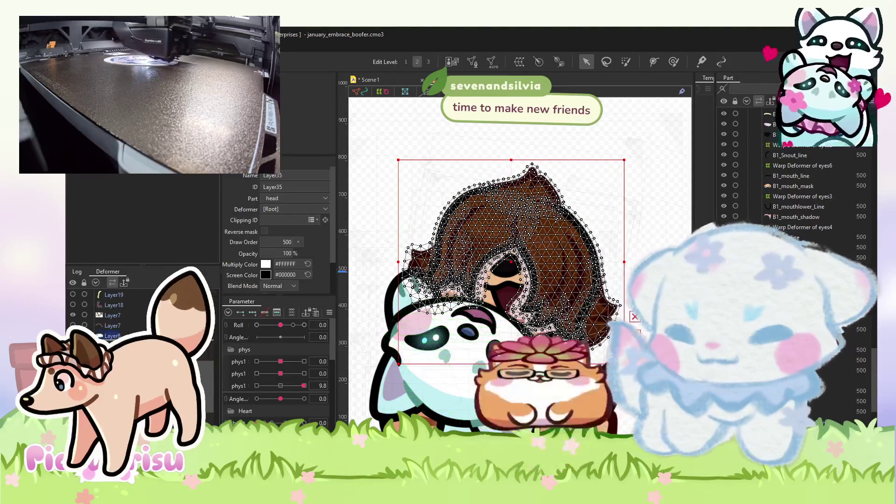
left_click(513, 224)
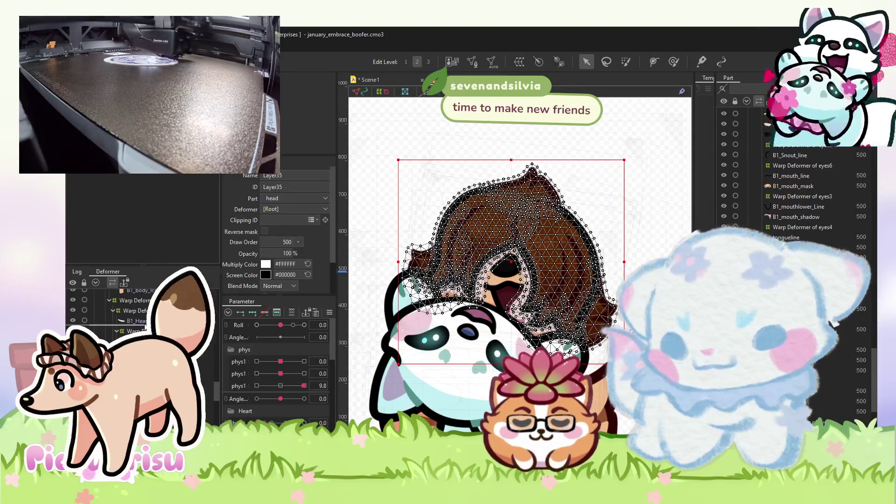
left_click(205, 371)
left_click(135, 331, "shift")
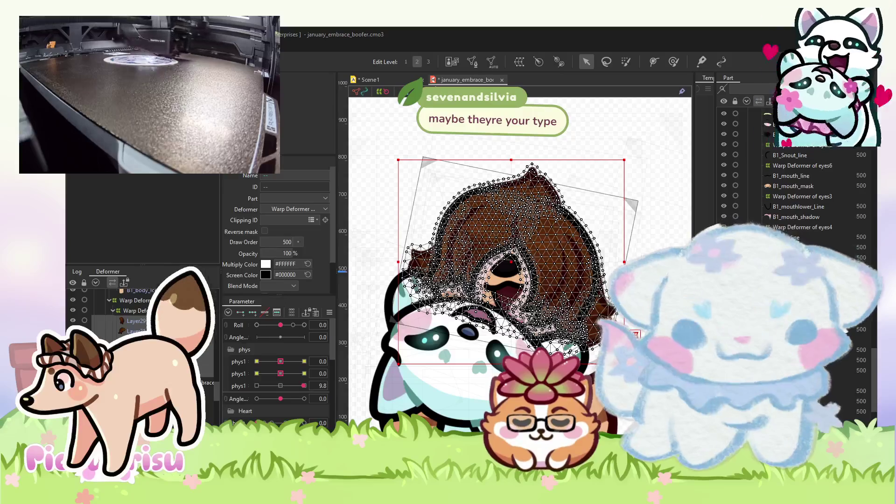
left_click(521, 62)
left_click(129, 292)
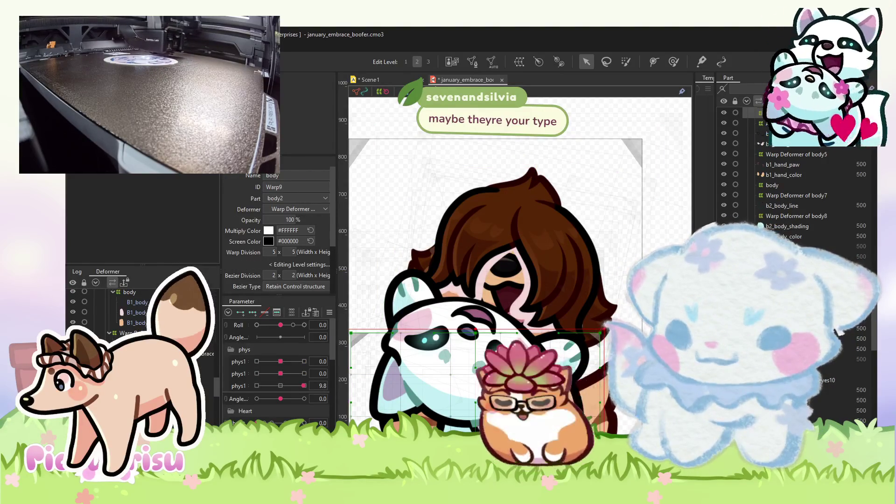
left_click(518, 257)
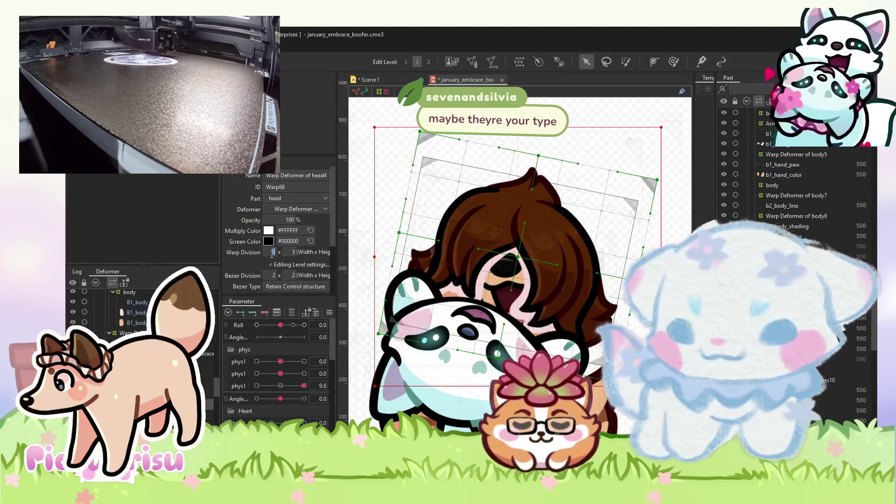
type("20")
Confirm the 20 × 20 warp division for Warp Deformer of head4.
key("Return")
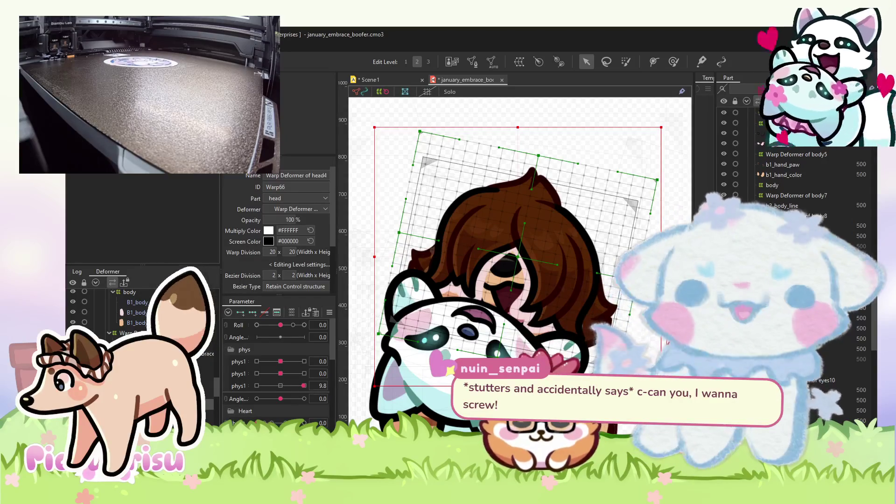
scroll(482, 304, "up", 5)
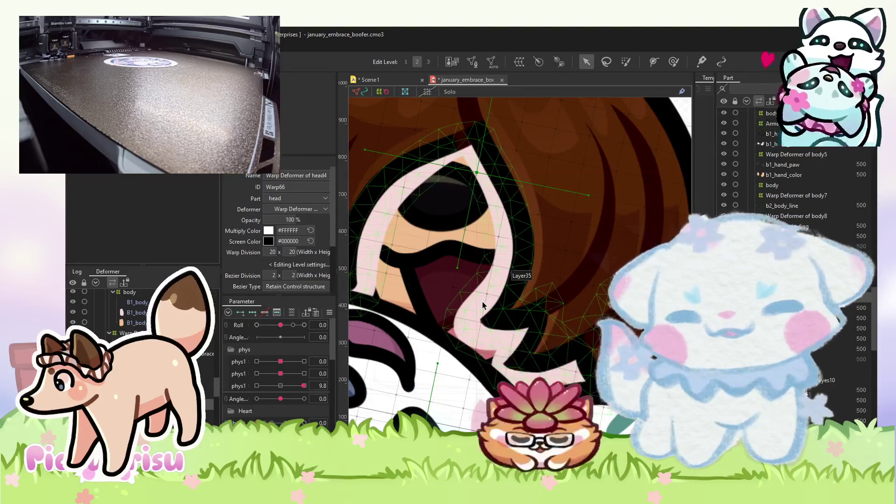
Switch the Layer35 face mesh's blend mode from Normal to Multiply.
left_click(483, 305)
left_click(280, 248)
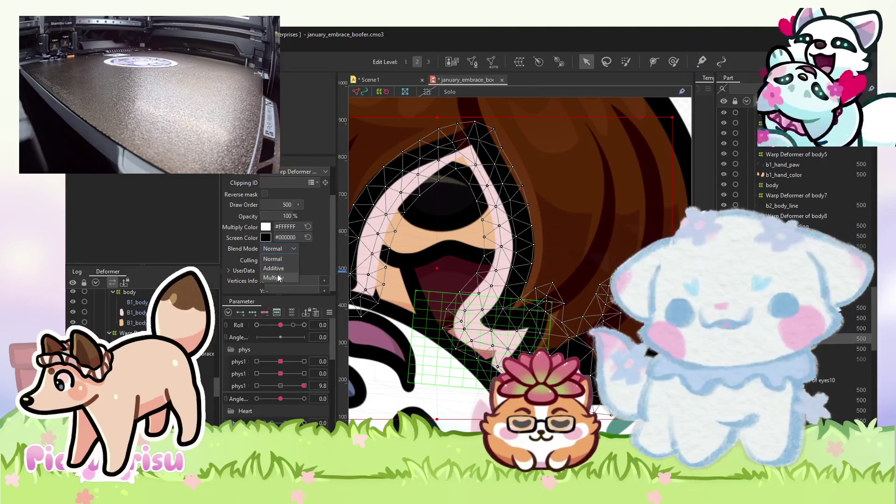
left_click(279, 277)
scroll(496, 219, "down", 4)
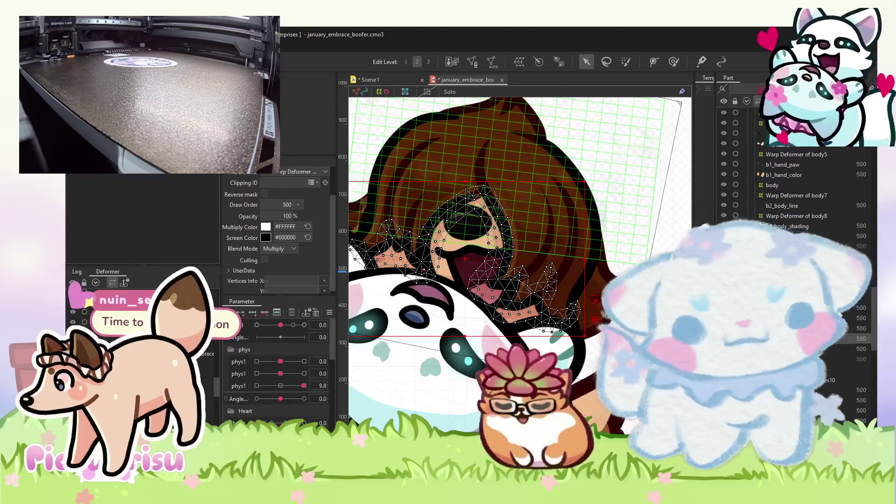
scroll(793, 233, "down", 3)
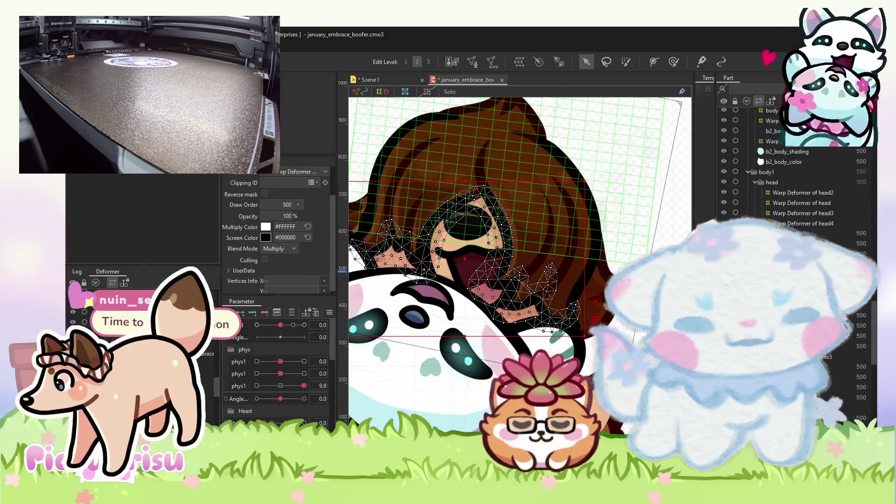
Select the eye-area meshes and move B1_Nose_line under Warp Deformer of head4.
left_click(466, 219)
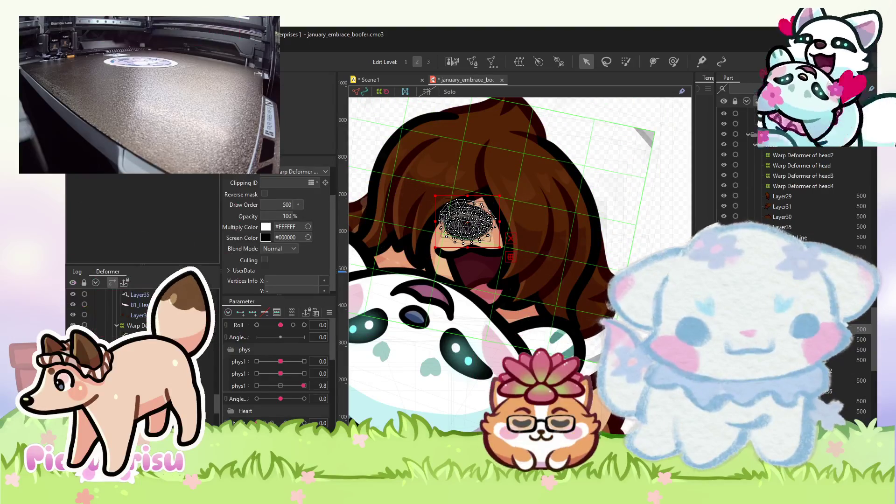
left_click(793, 238, "ctrl")
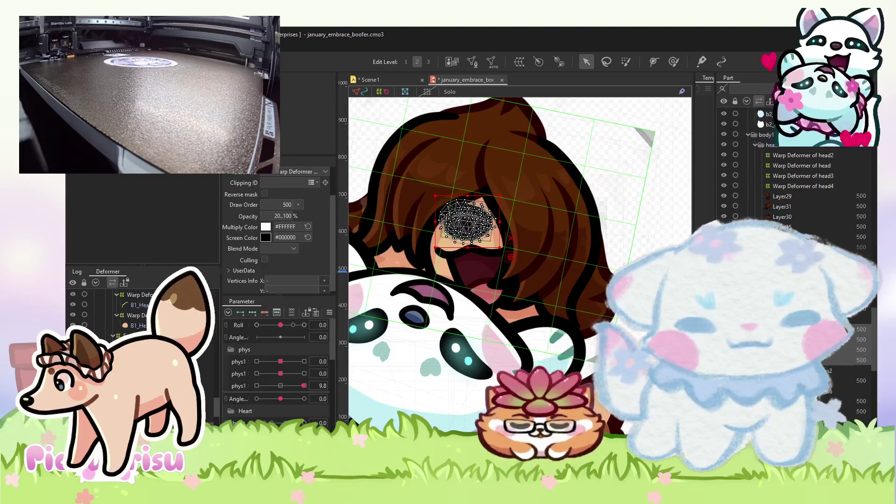
left_click(793, 238, "ctrl")
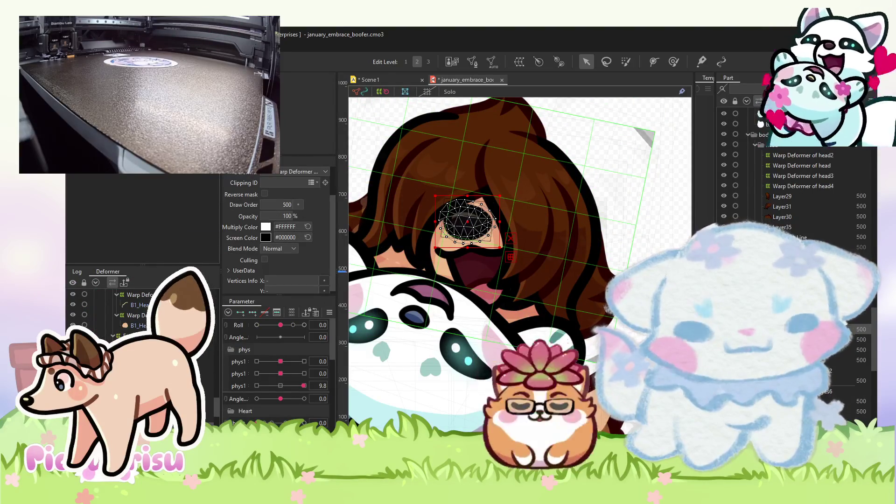
scroll(793, 233, "down", 3)
left_click(793, 254, "shift")
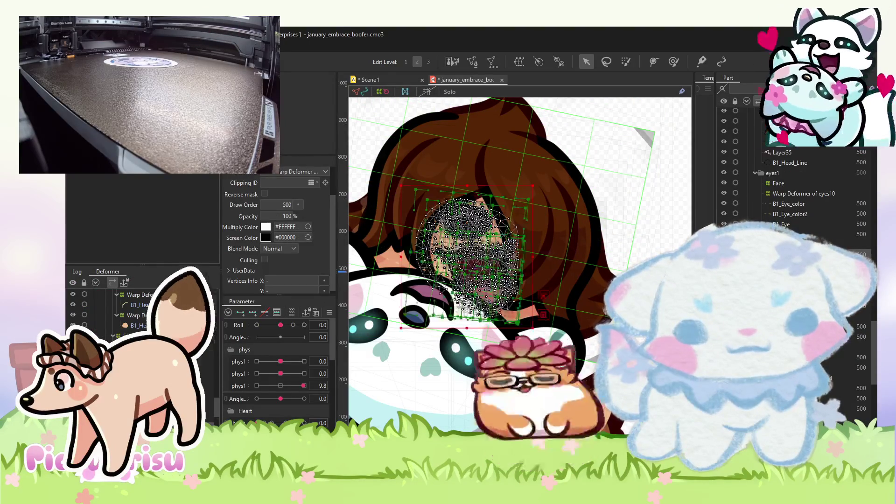
left_click(803, 193)
scroll(793, 187, "up", 5)
left_click_drag(774, 210, 777, 191)
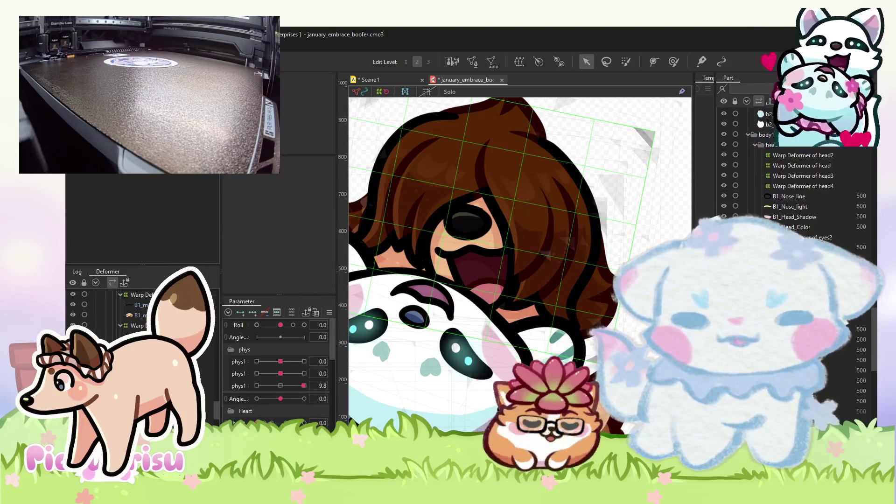
Select only the B1_Nose_line mesh and drag it under Warp Deformer of head4.
left_click(467, 256)
scroll(793, 187, "down", 2)
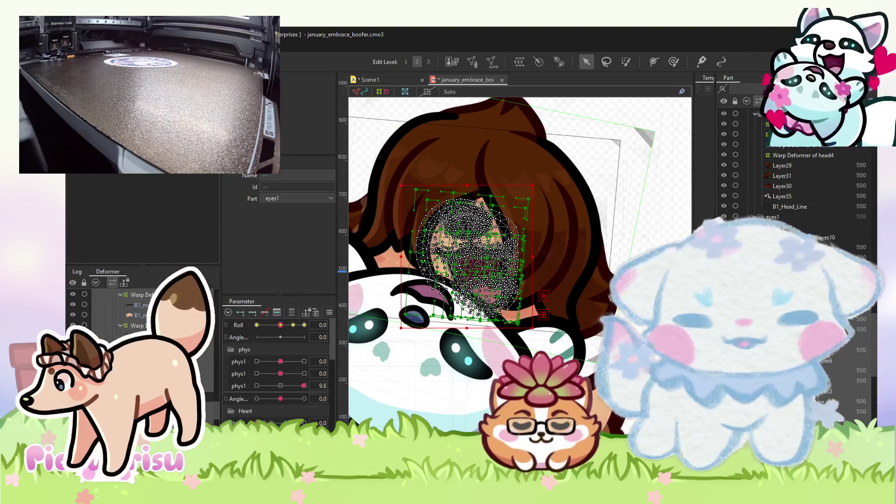
scroll(793, 196, "down", 2)
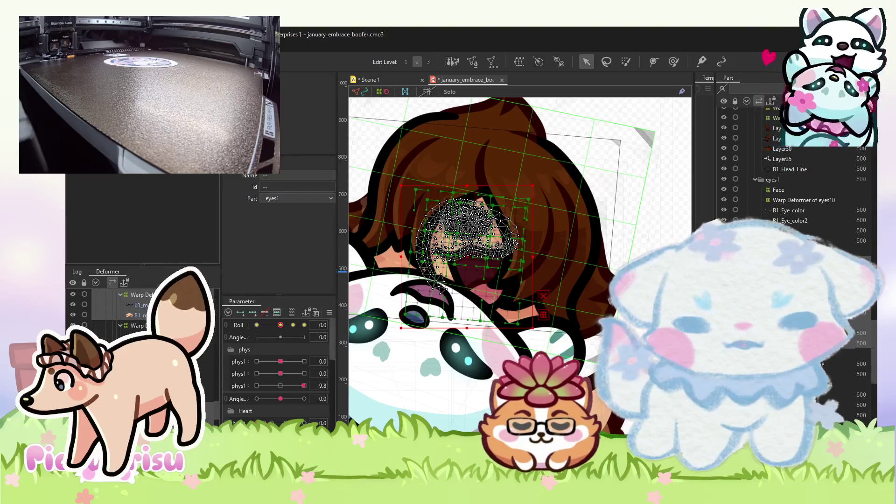
left_click(466, 217)
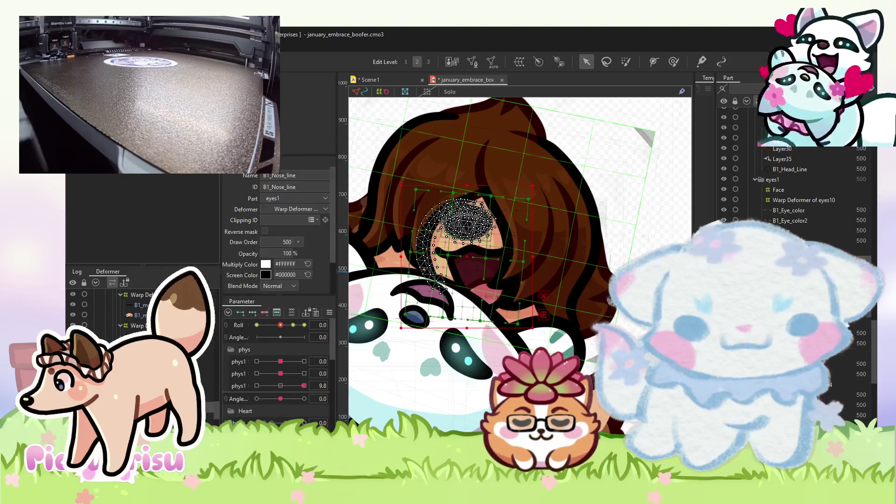
scroll(793, 196, "up", 2)
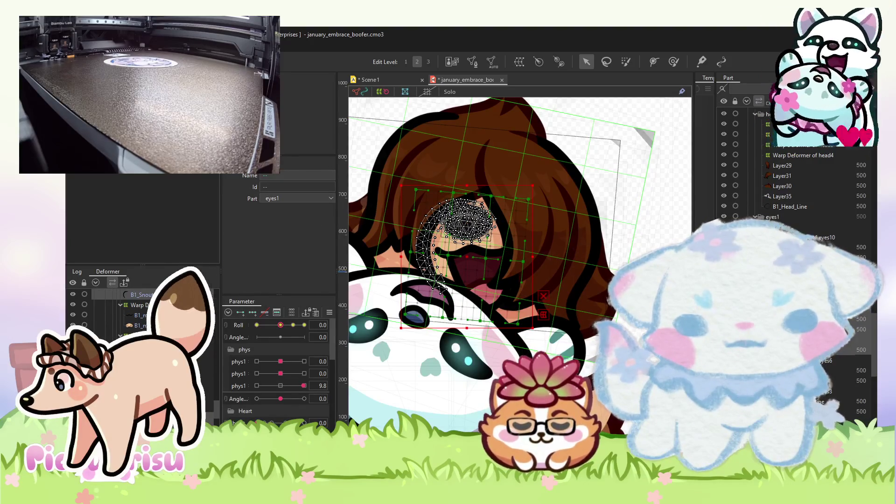
left_click_drag(793, 227, 793, 160)
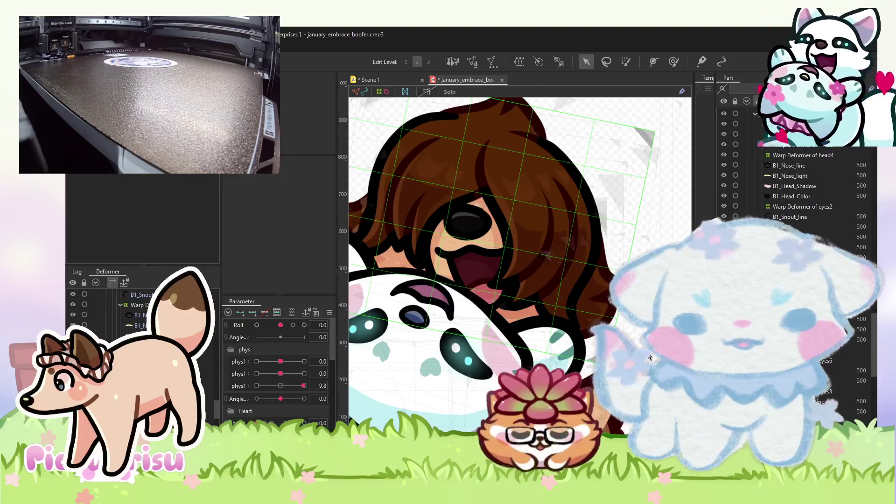
scroll(544, 223, "down", 3)
Box-select a group of Layer32 hair-strand points and shift them slightly up and left.
left_click(501, 184)
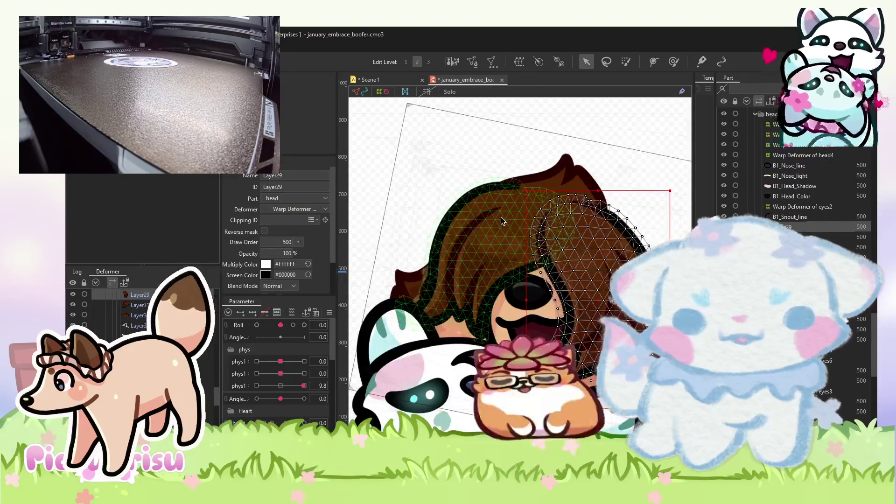
scroll(416, 284, "up", 3)
left_click(417, 284)
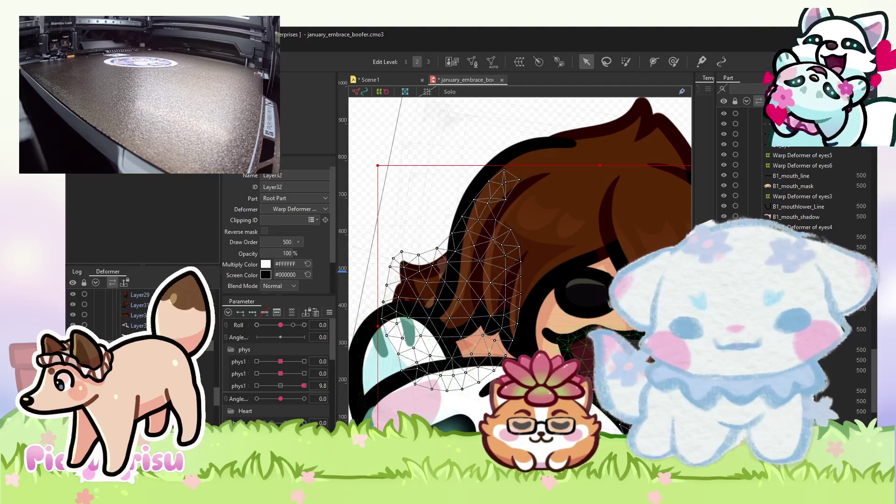
scroll(793, 261, "down", 3)
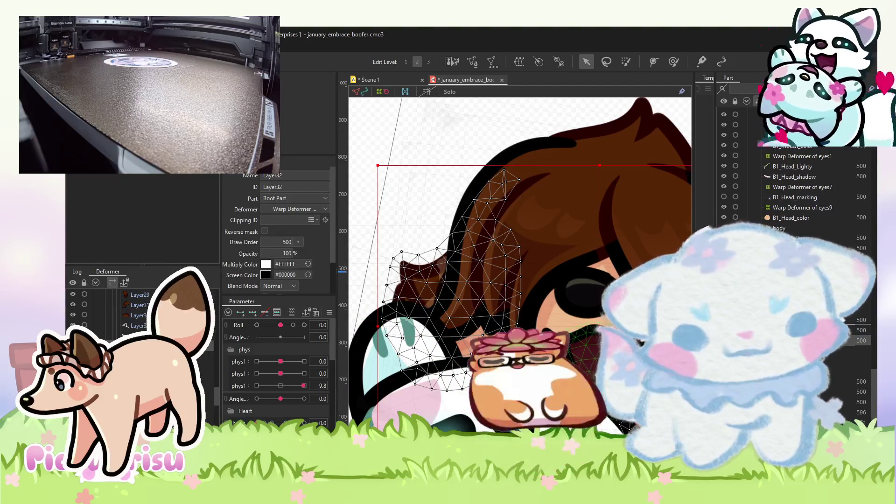
left_click_drag(362, 127, 547, 341)
mouse_move(465, 245)
left_mouse_down()
mouse_move(456, 243)
mouse_move(469, 243)
left_mouse_up()
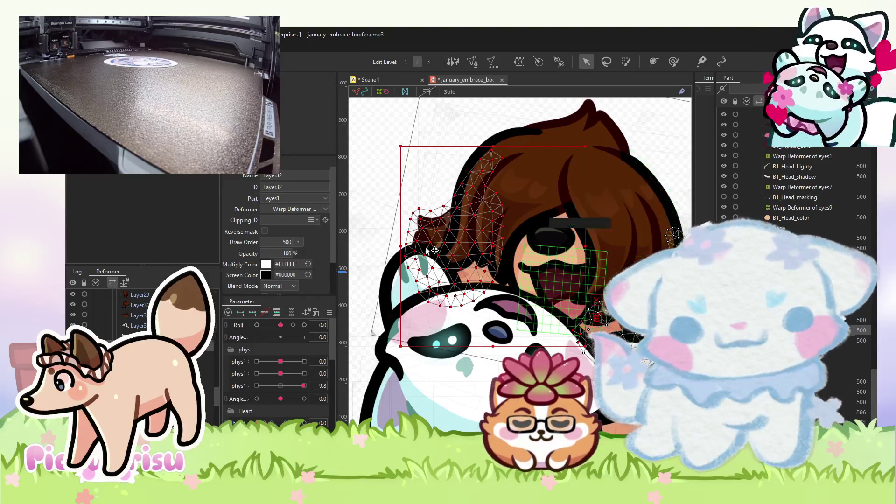
Select the B1_Head_Lighty highlight mesh to check the fit.
scroll(420, 207, "up", 2)
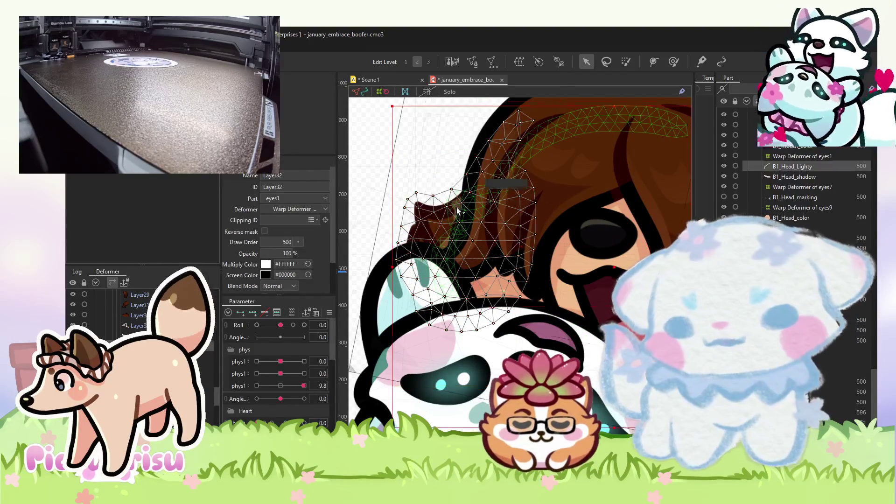
left_click(457, 211)
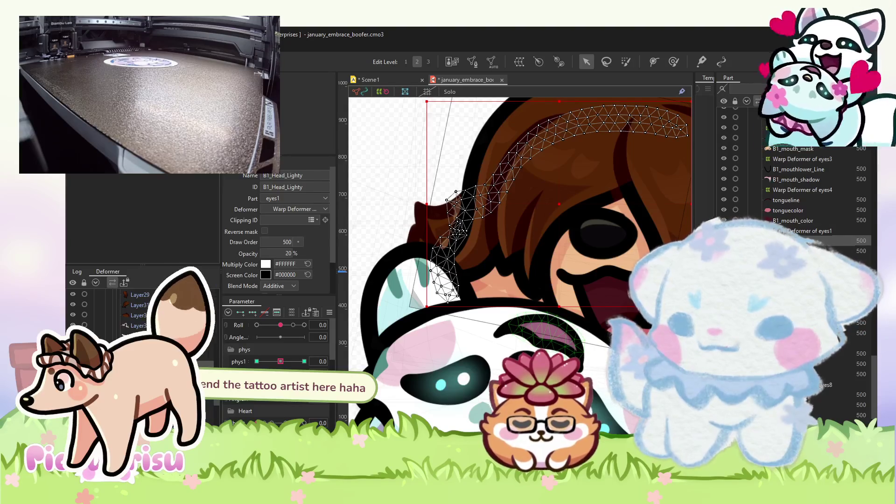
scroll(421, 315, "down", 2)
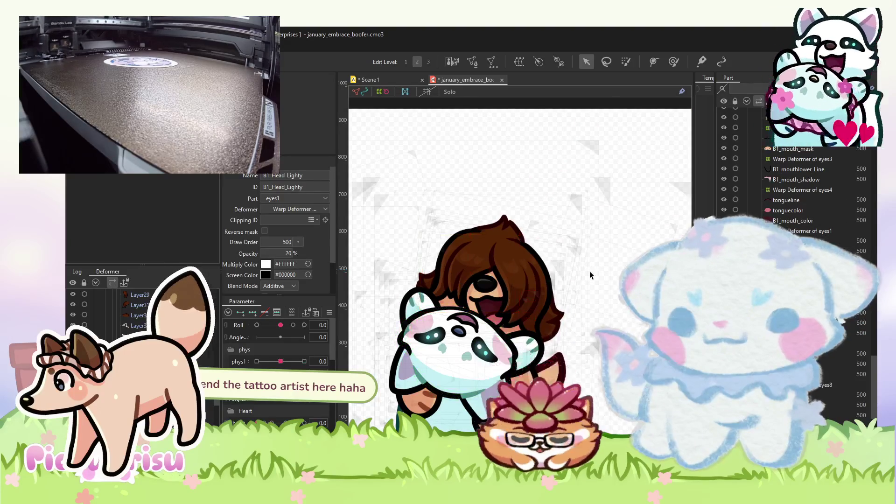
Unhide the Layer27 floppy ears layer and select it on the canvas.
left_click(590, 271)
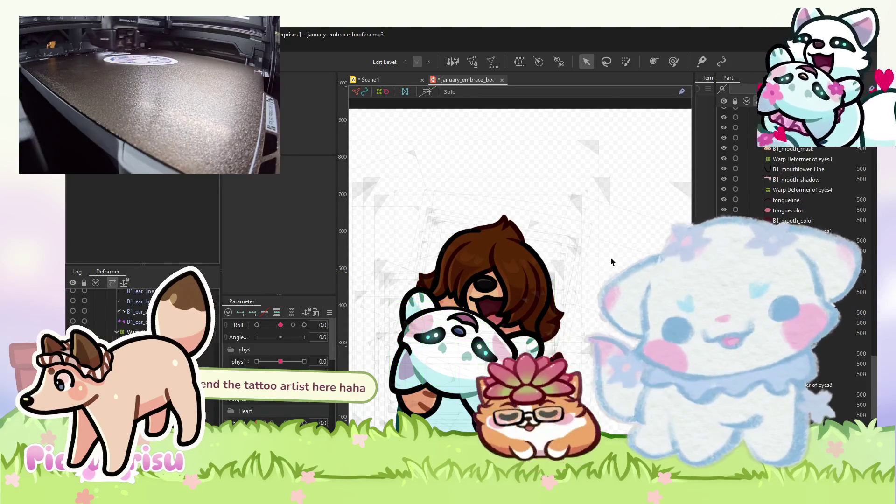
left_click(536, 280)
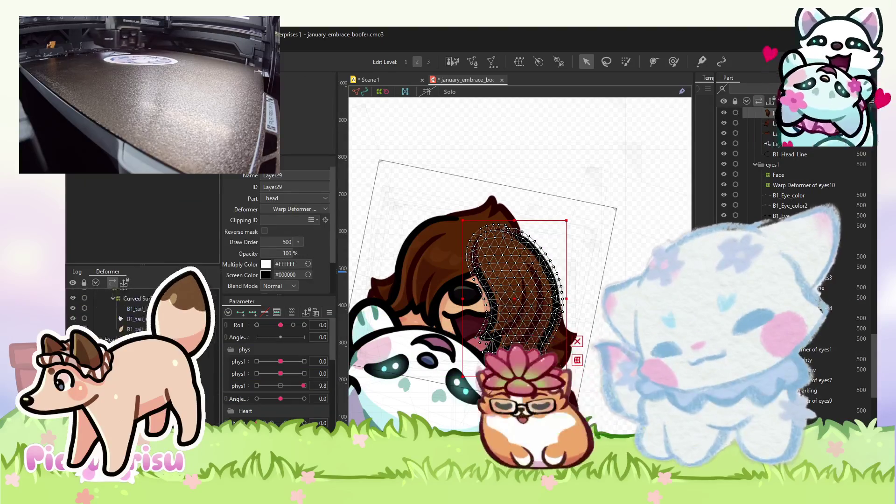
left_click(73, 316)
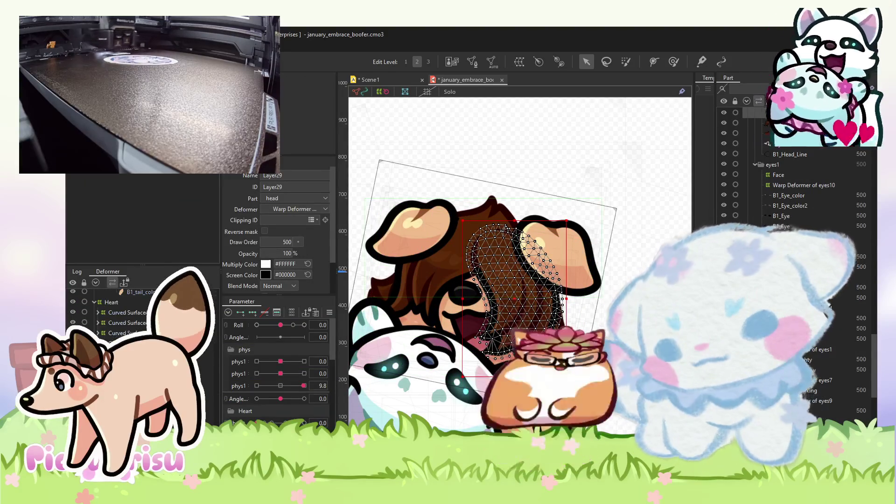
left_click(390, 285)
scroll(140, 313, "down", 3)
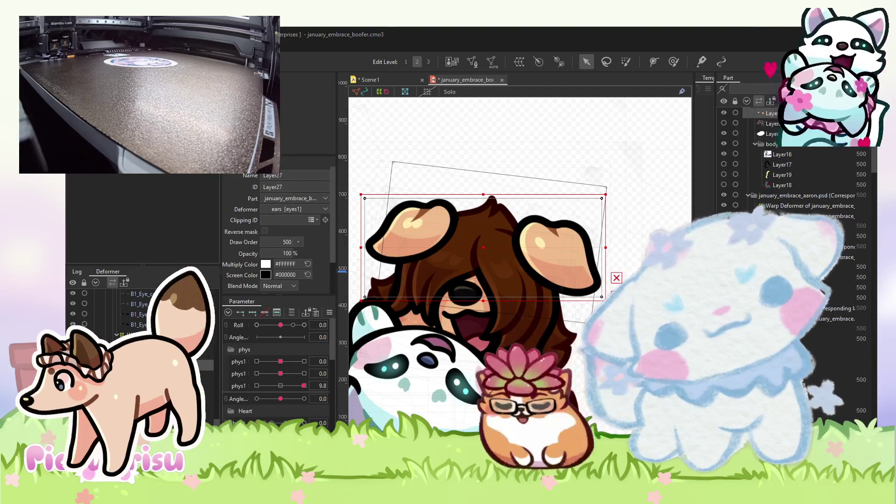
Rotate the right ear clockwise about 13°.
left_click(548, 259)
scroll(548, 259, "up", 2)
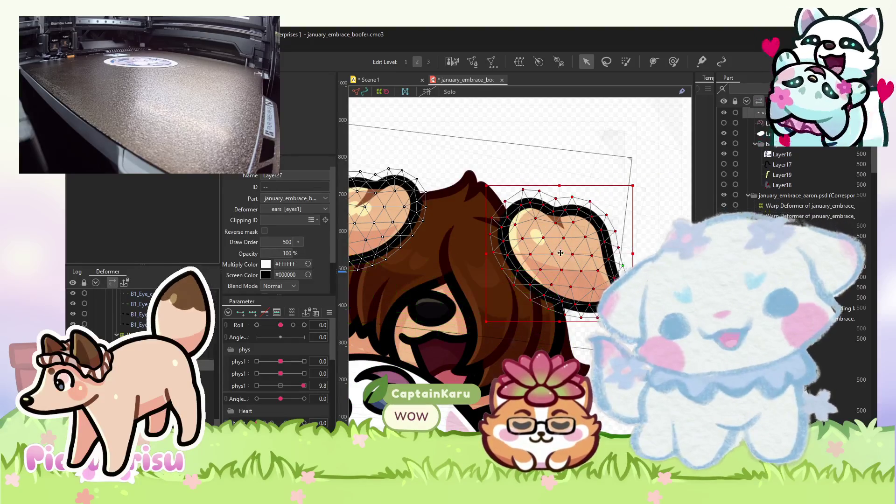
left_click_drag(639, 178, 642, 206)
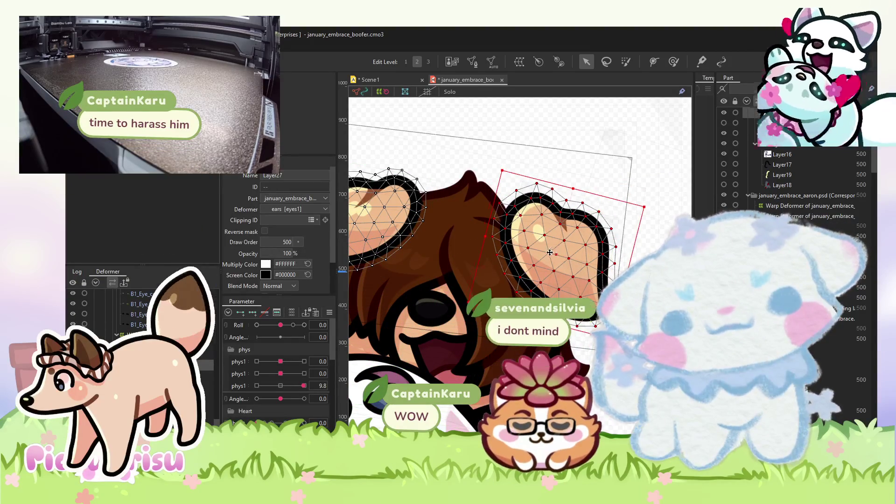
scroll(580, 238, "down", 1)
Move the left ear right and slightly up.
left_click(425, 229)
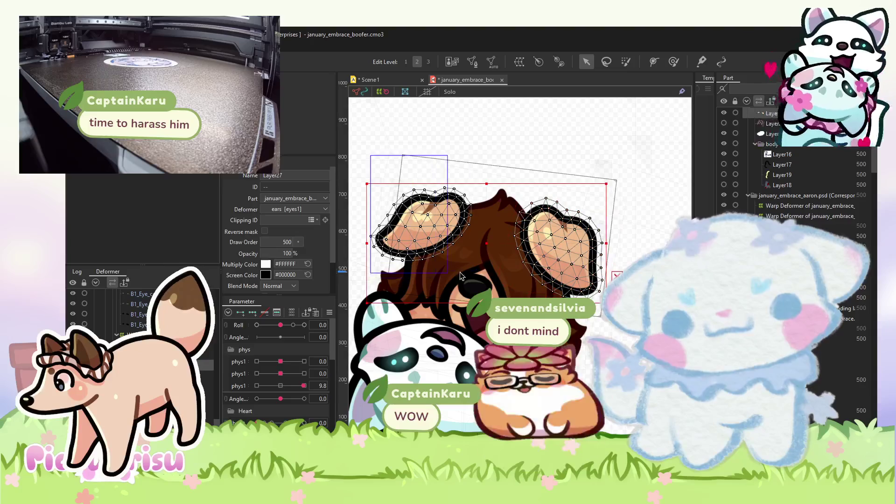
left_click_drag(426, 228, 427, 217)
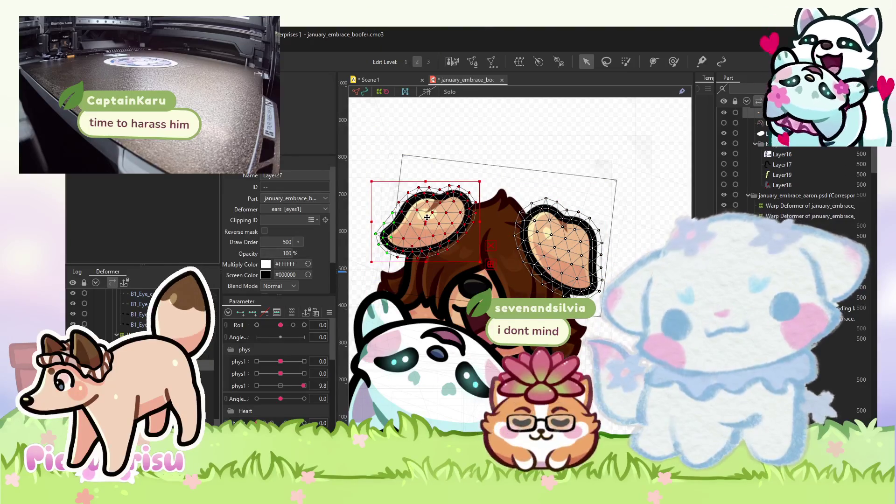
left_click(673, 61)
scroll(563, 255, "down", 3)
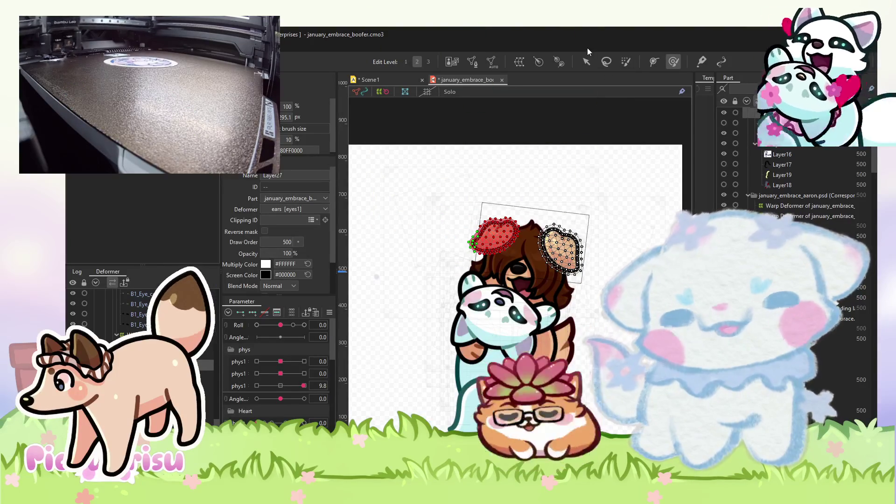
left_click(586, 60)
scroll(564, 246, "up", 3)
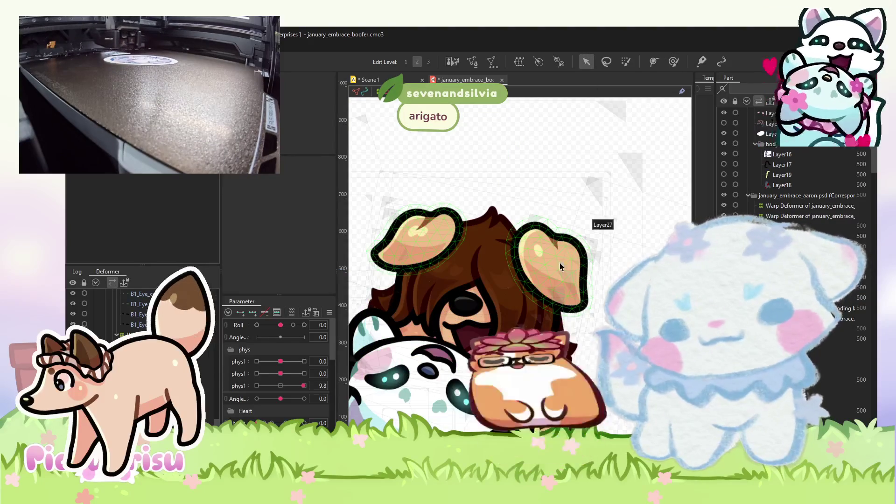
Reshape the left ear's mesh with the Deform Brush, then deselect the ears.
left_click(551, 261)
left_click(551, 247)
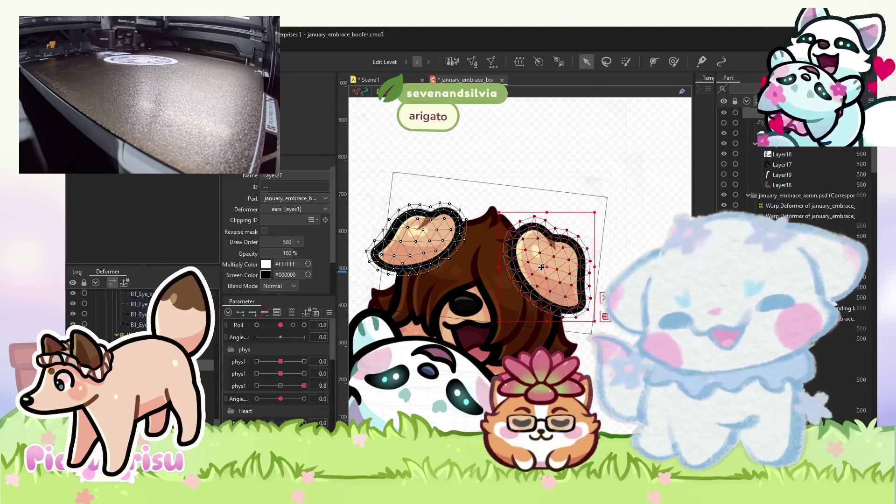
left_click(597, 207)
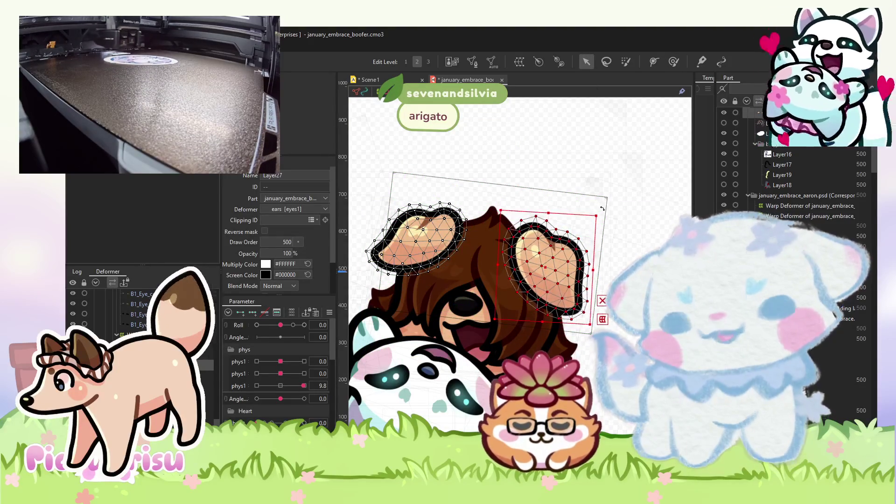
scroll(543, 286, "down", 3)
scroll(544, 285, "up", 3)
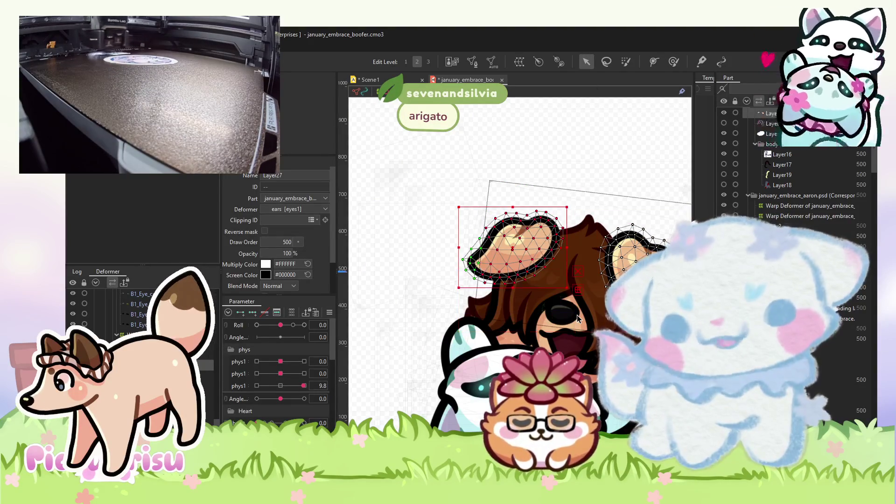
left_click(673, 62)
scroll(552, 259, "up", 3)
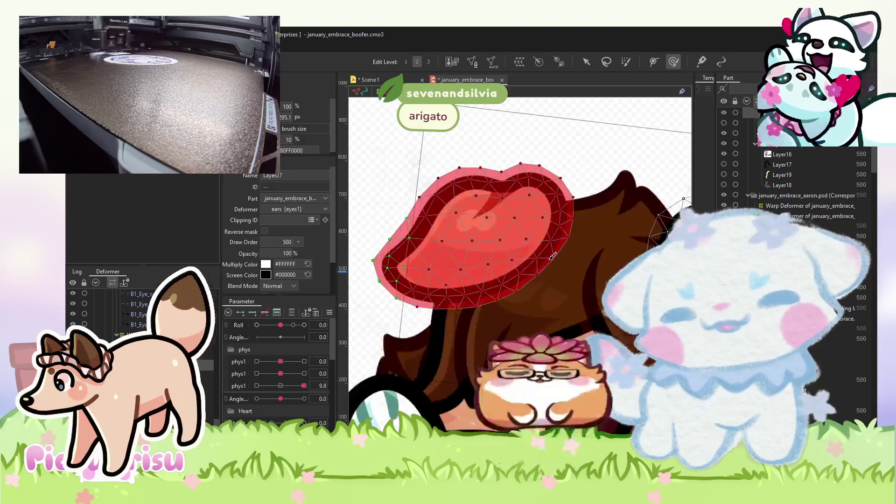
left_click_drag(527, 265, 490, 233)
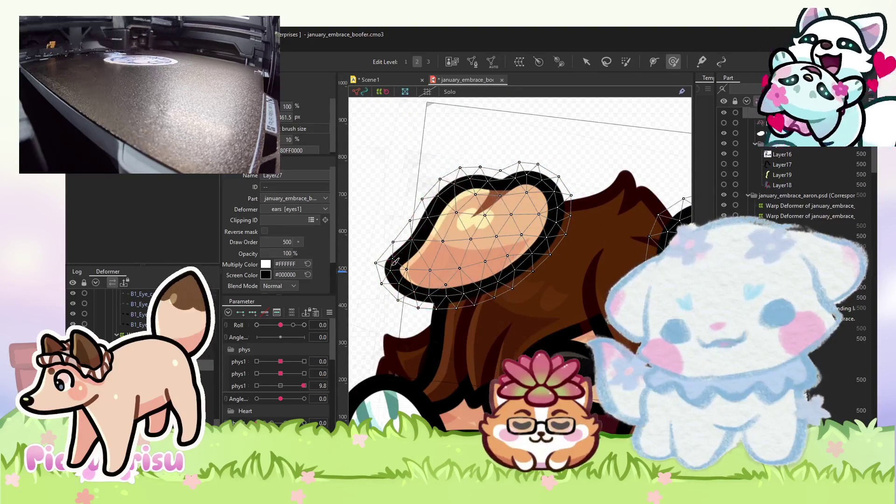
scroll(388, 306, "down", 2)
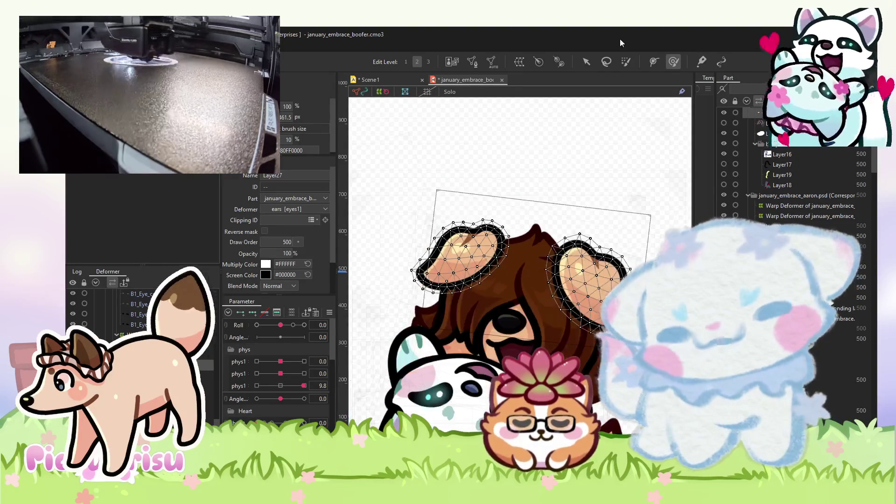
left_click(587, 60)
left_click(570, 132)
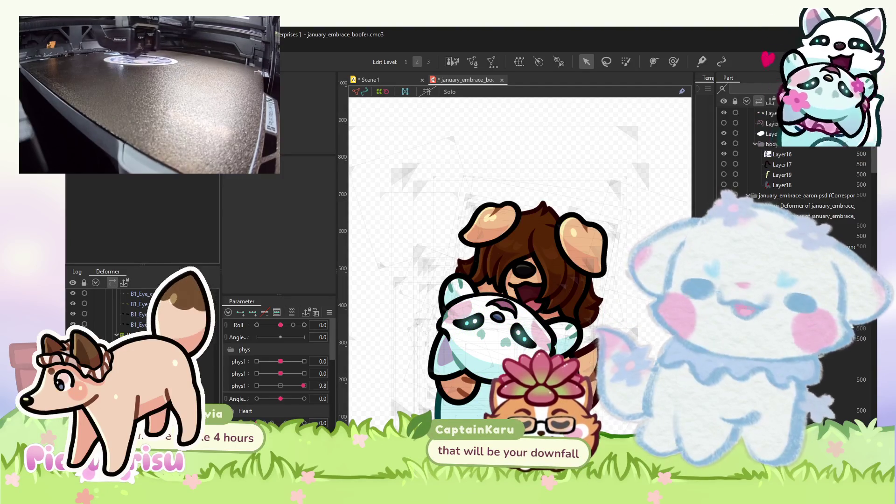
Select the hair mesh plus the right ear and create Warp Deformer of head5 around them.
left_click(505, 248)
scroll(506, 249, "up", 3)
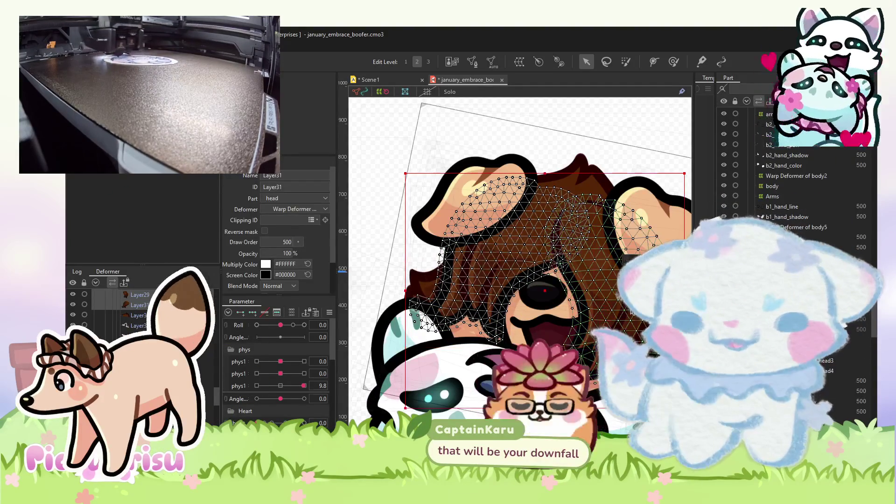
left_click(641, 219, "shift")
scroll(509, 247, "up", 3)
scroll(509, 248, "down", 1)
scroll(510, 247, "down", 4)
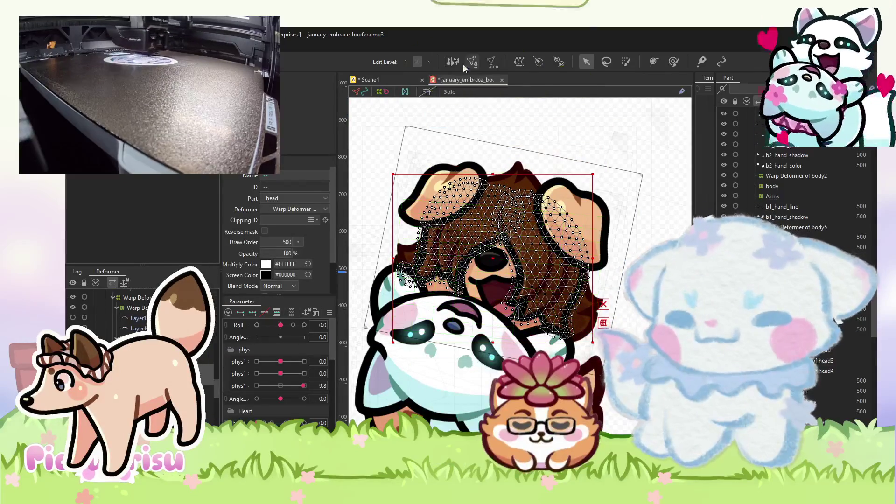
left_click(520, 62)
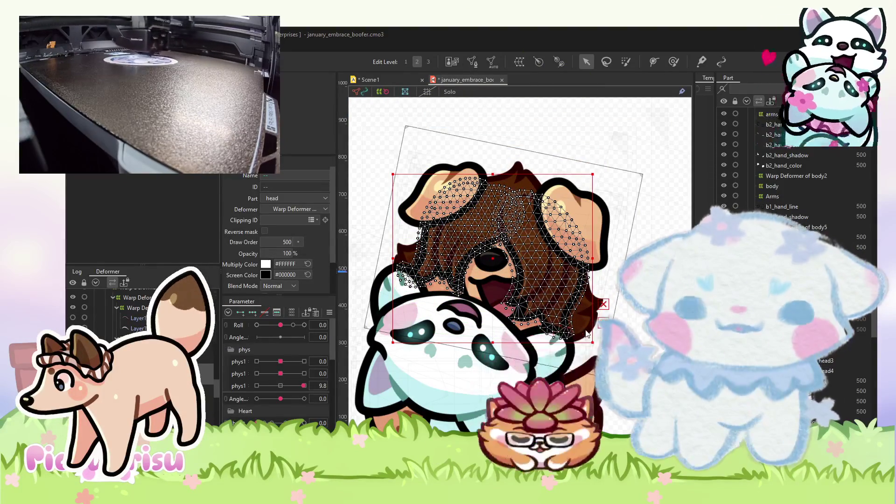
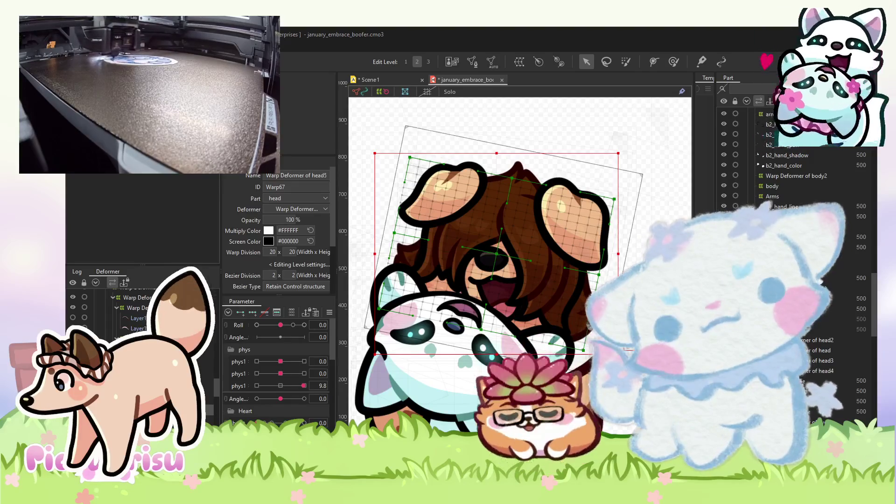
Set Roll to +10 and reshape the head mesh's face area with the Deform Brush.
mouse_move(281, 324)
left_mouse_down()
mouse_move(323, 324)
mouse_move(267, 323)
mouse_move(304, 324)
left_mouse_up()
scroll(500, 241, "up", 2)
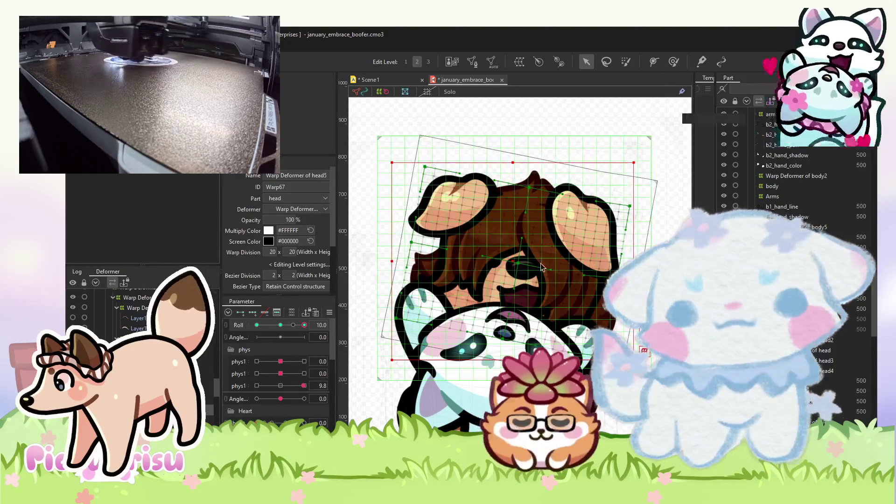
left_click(673, 61)
scroll(516, 266, "up", 3)
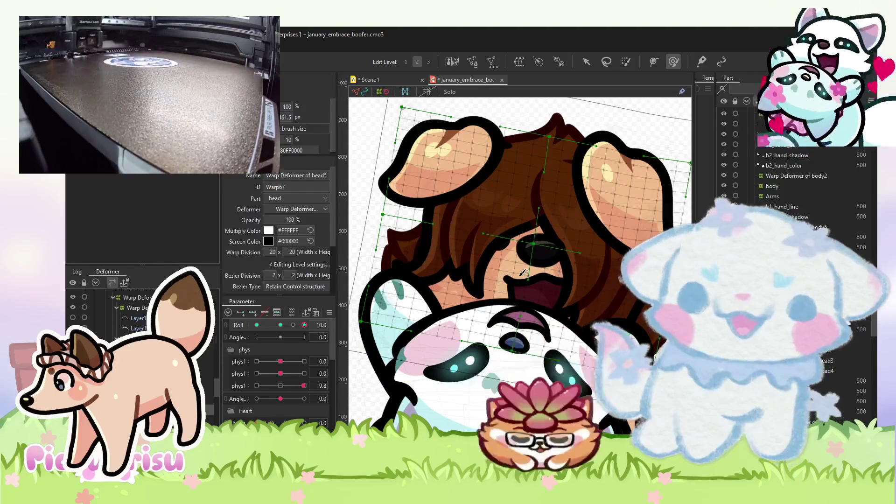
mouse_move(517, 266)
left_mouse_down()
mouse_move(540, 266)
mouse_move(573, 310)
mouse_move(513, 280)
mouse_move(488, 313)
left_mouse_up()
scroll(488, 313, "down", 2)
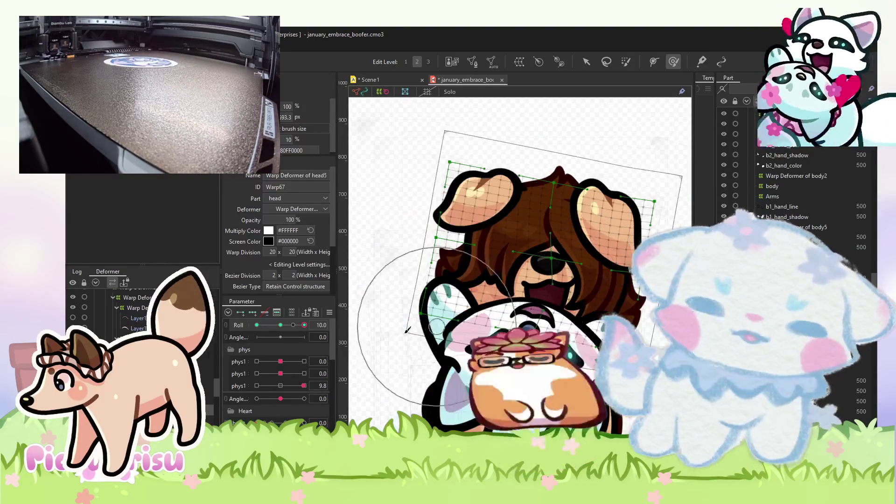
Set Roll to -10, undo a stray edit, and scrub Roll to preview the head tilt.
left_click_drag(296, 325, 256, 325)
scroll(481, 297, "up", 3)
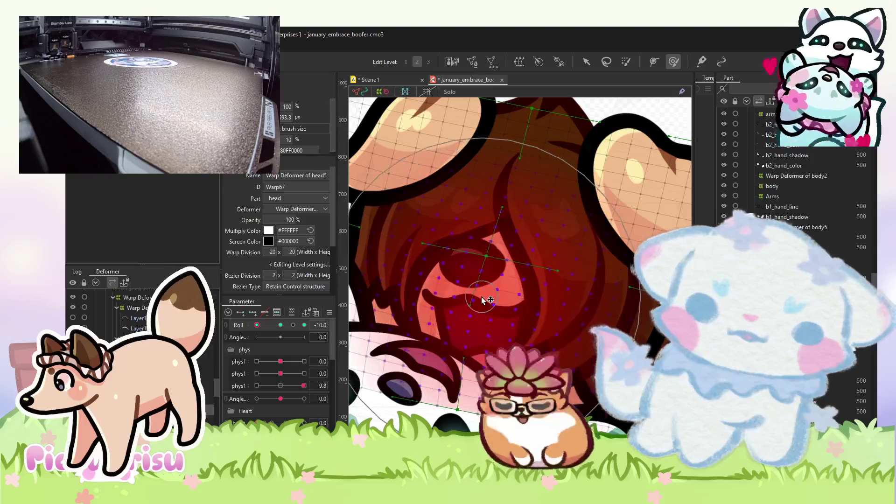
scroll(425, 284, "down", 3)
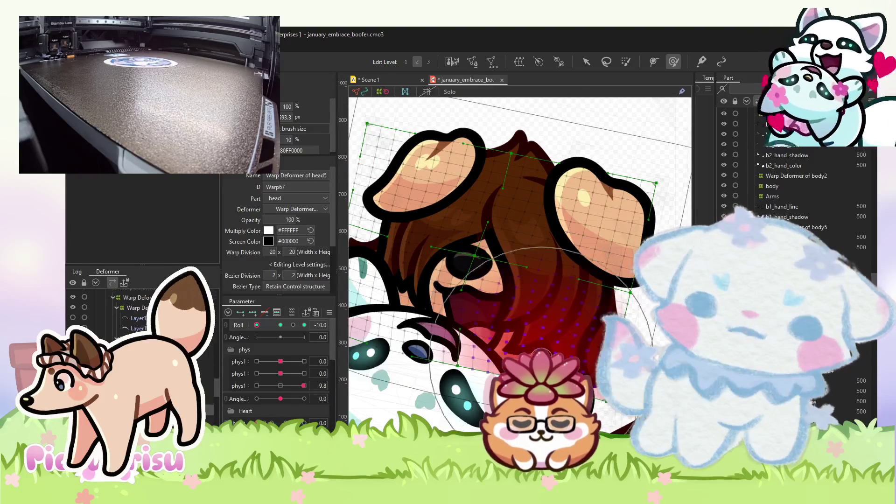
mouse_move(257, 324)
left_mouse_down()
mouse_move(300, 322)
mouse_move(246, 325)
left_mouse_up()
left_click(398, 366)
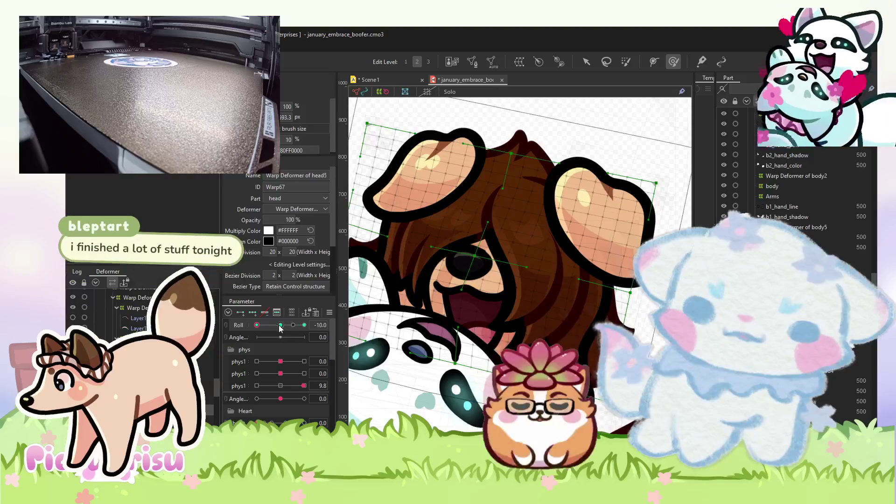
key("ctrl+z")
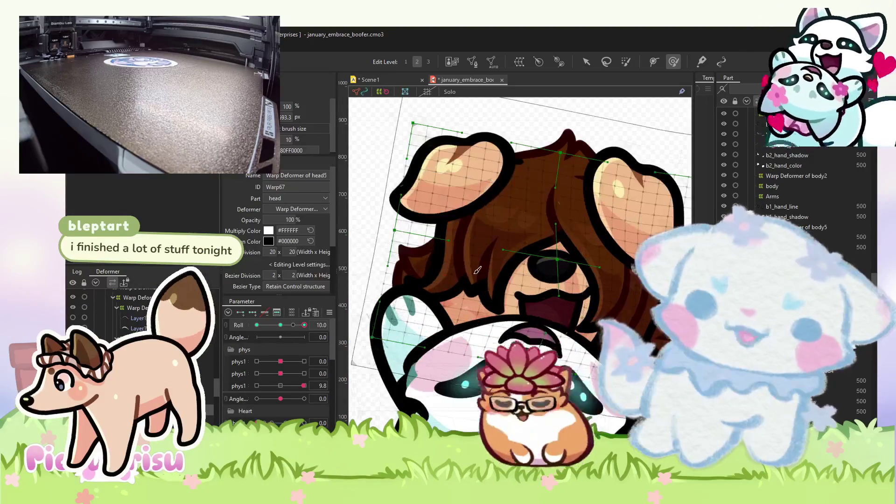
left_click_drag(304, 325, 267, 325)
left_click(448, 262)
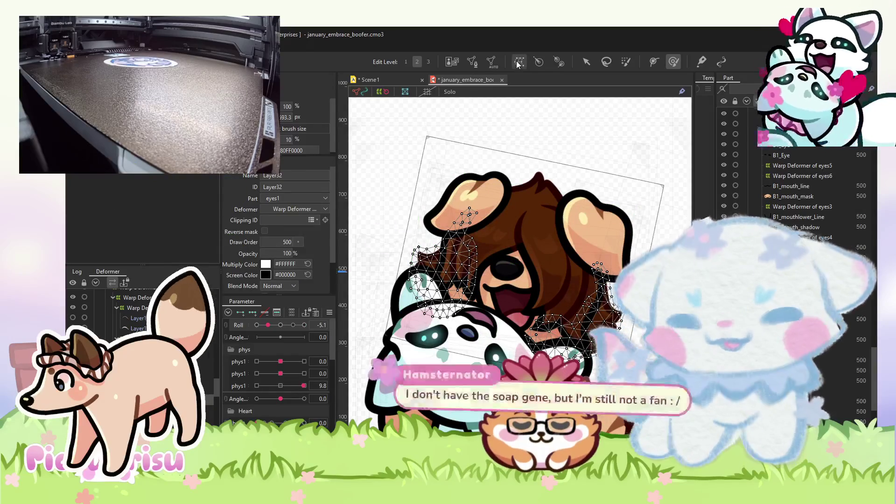
Select eyes1's warp deformer and test the first phys1 parameter at 10 and -10.
left_click(447, 261)
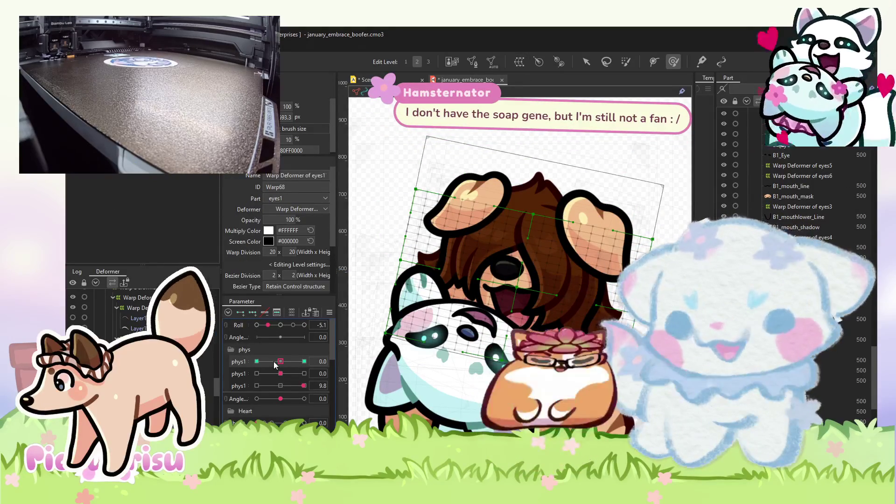
left_click(304, 361)
scroll(580, 332, "up", 4)
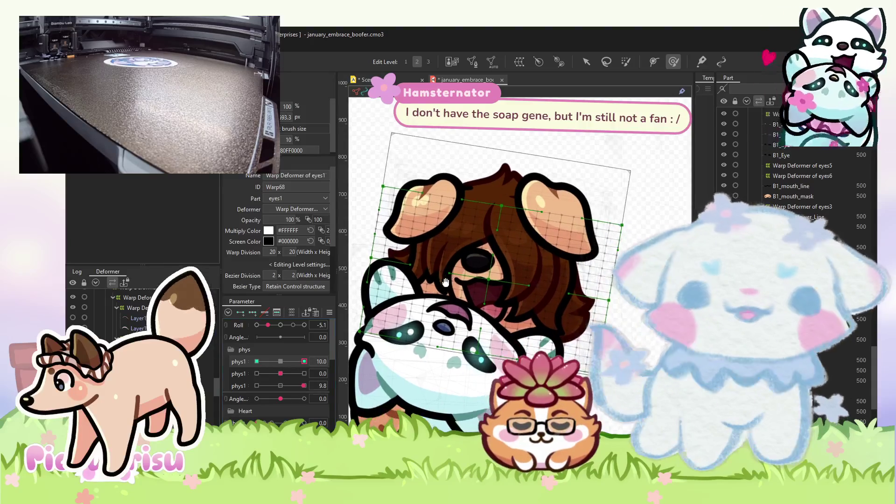
scroll(580, 332, "up", 3)
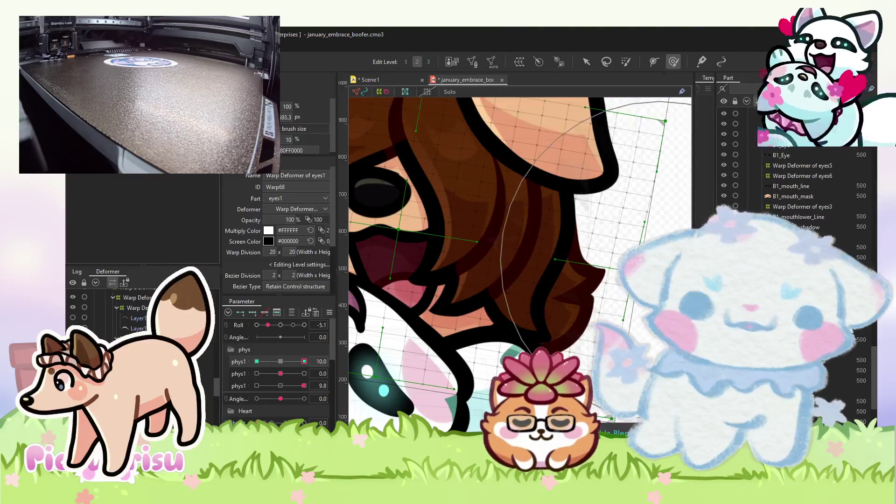
scroll(482, 277, "up", 3)
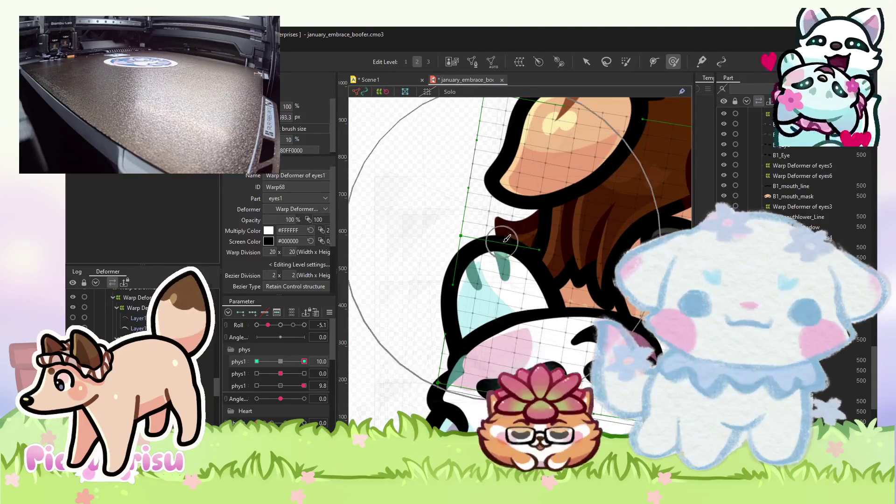
scroll(490, 250, "down", 5)
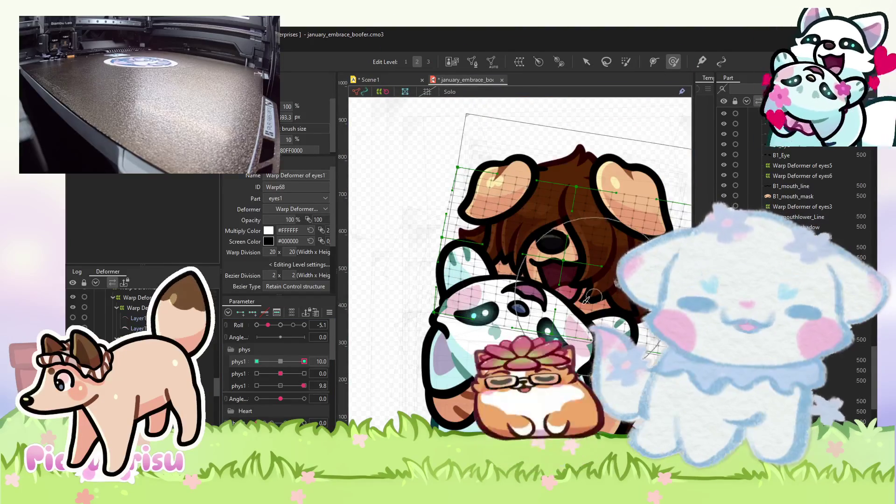
left_click(257, 361)
scroll(393, 267, "up", 5)
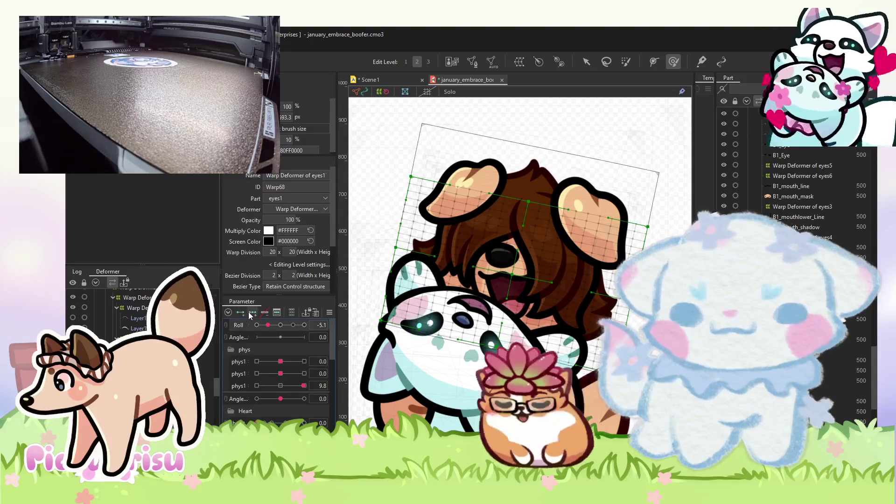
Preview the head at Roll 10 and -10, leaving Roll at -10.
left_click(304, 325)
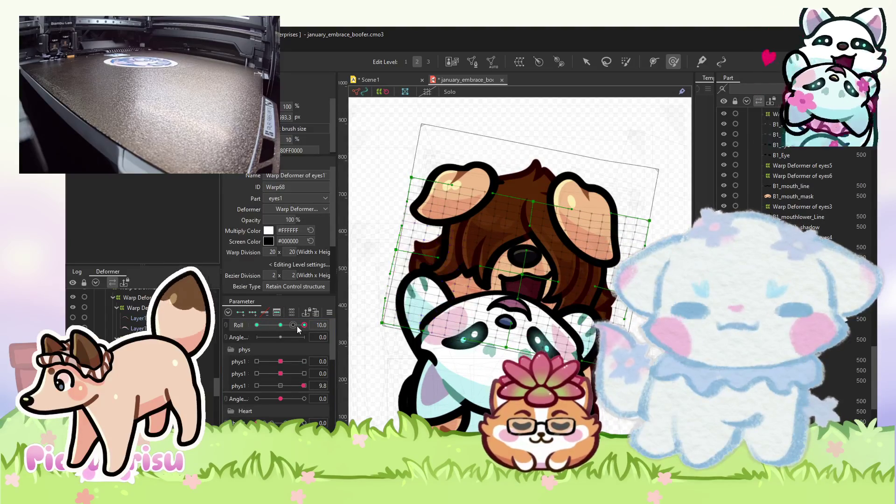
left_click(257, 324)
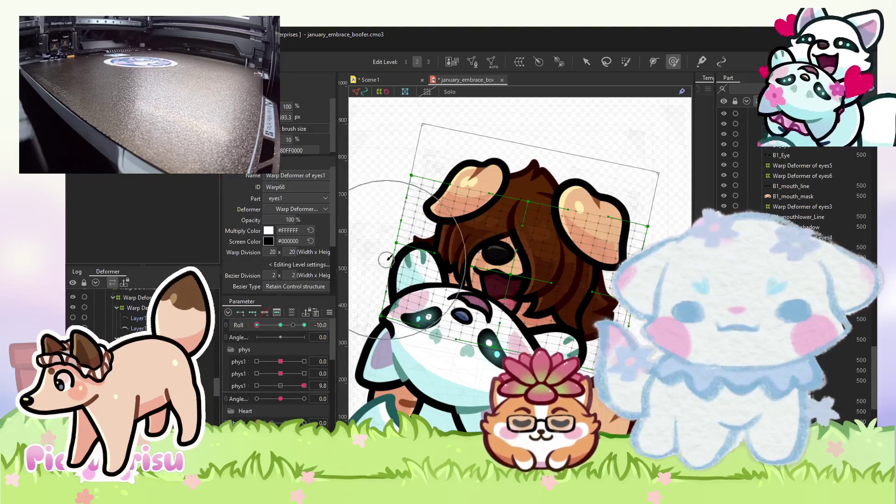
left_click(277, 325)
left_click(256, 325)
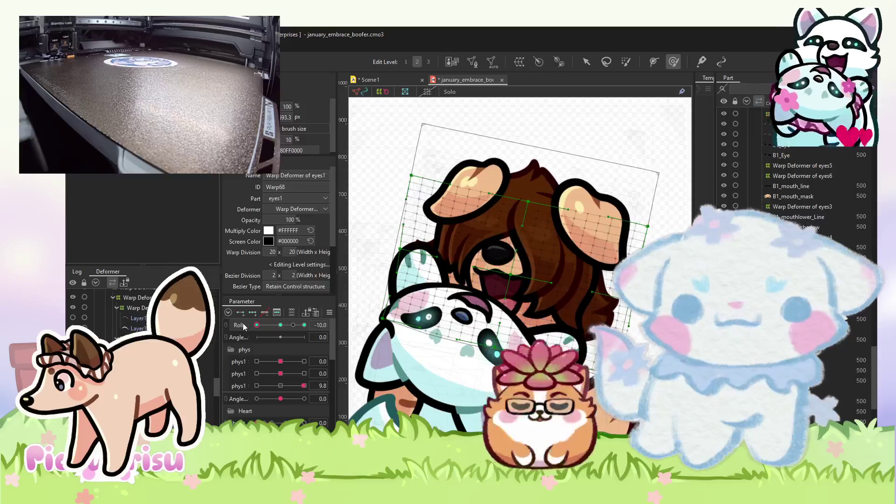
scroll(483, 265, "up", 5)
left_click(586, 61)
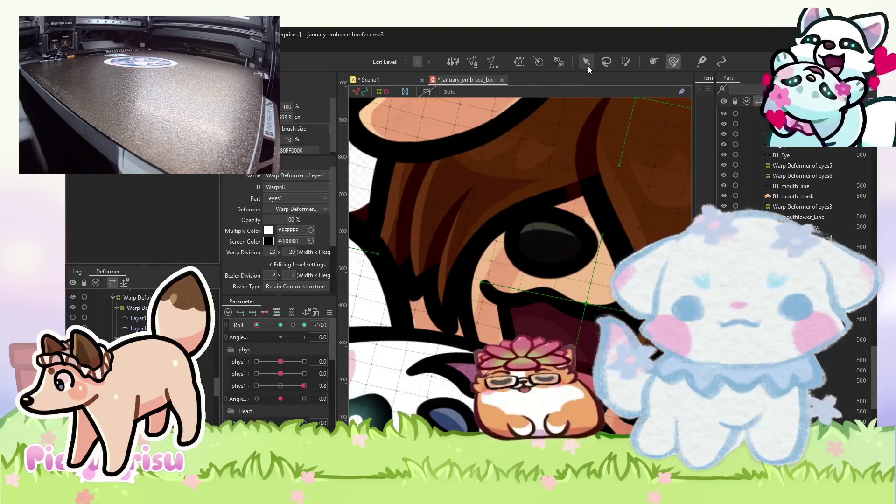
left_click(497, 275)
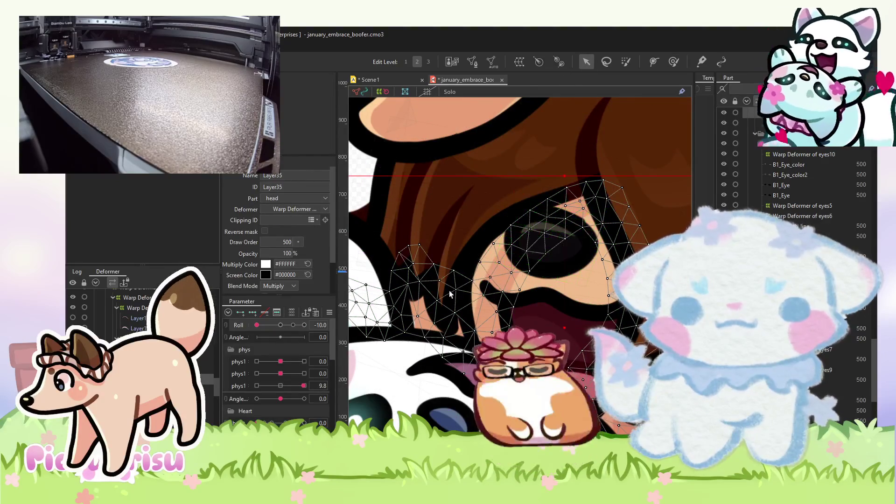
Snap Roll to its middle keyform at 0 so the head stands upright.
left_click(280, 325)
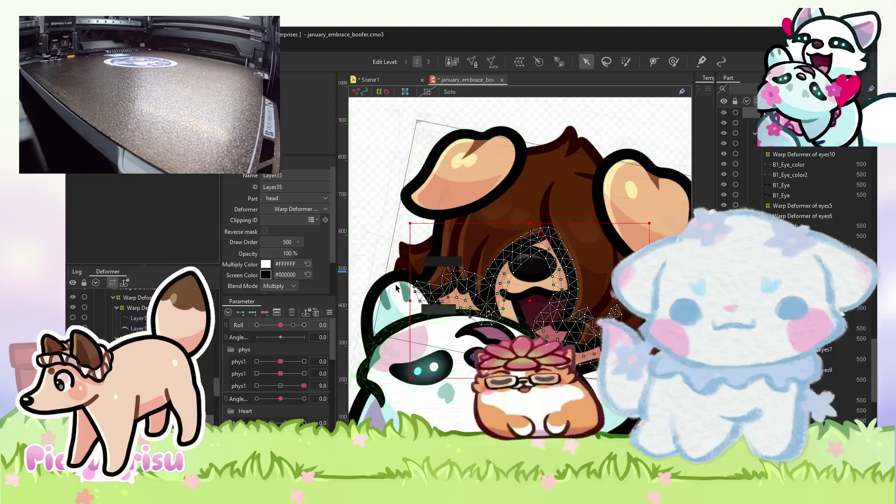
key("ctrl+z")
scroll(549, 294, "up", 2)
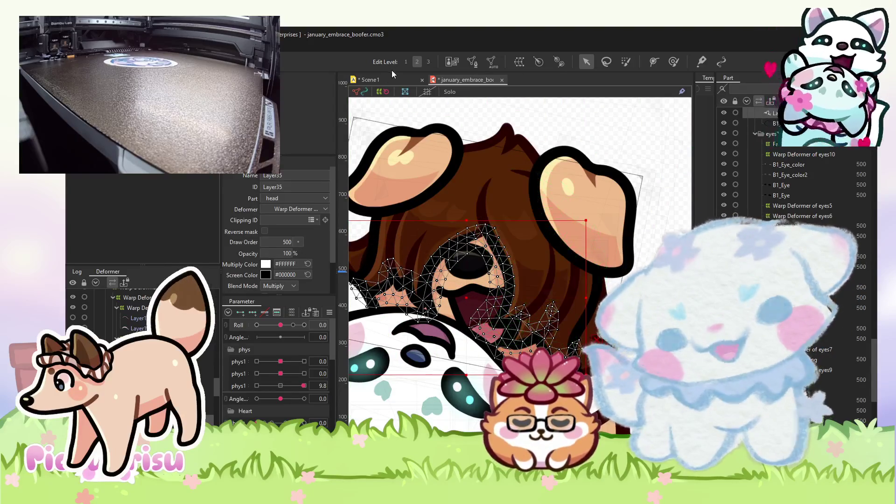
left_click(385, 80)
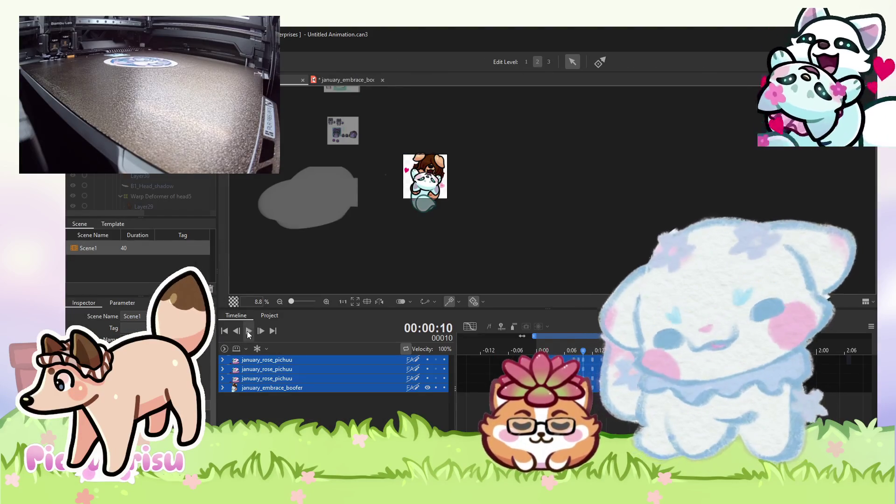
left_click(249, 331)
scroll(431, 179, "up", 5)
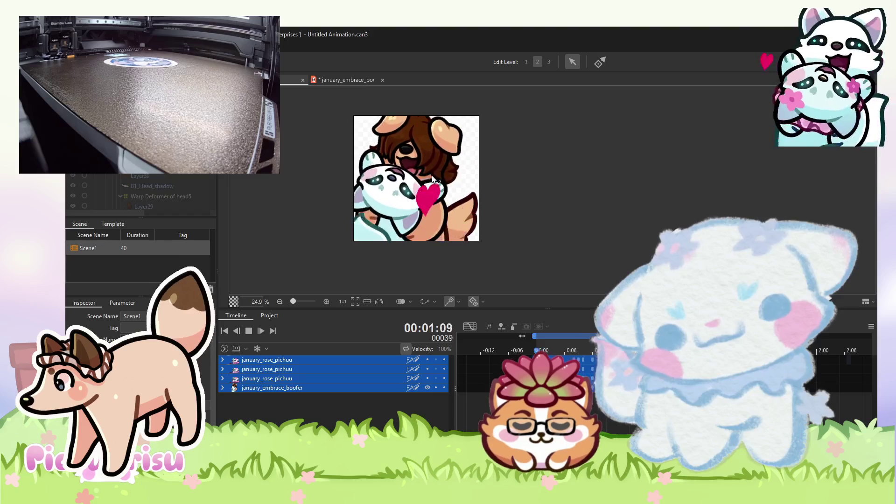
scroll(432, 178, "down", 3)
scroll(432, 178, "up", 2)
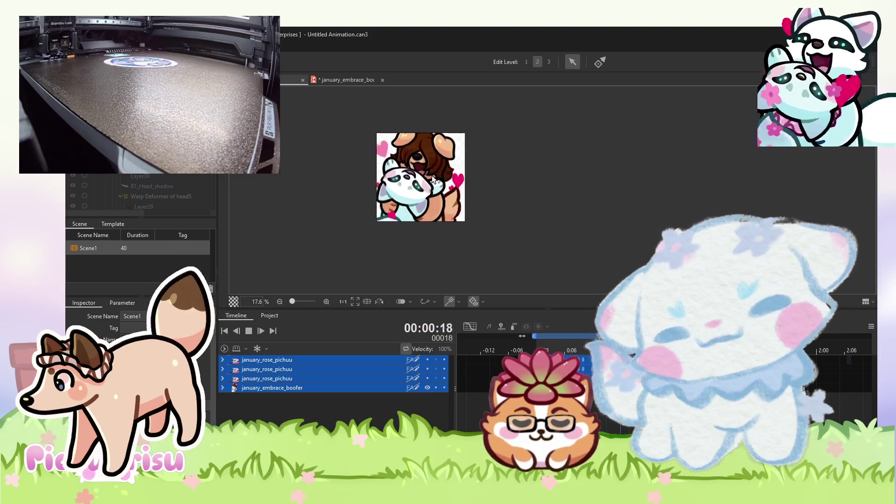
left_click(344, 81)
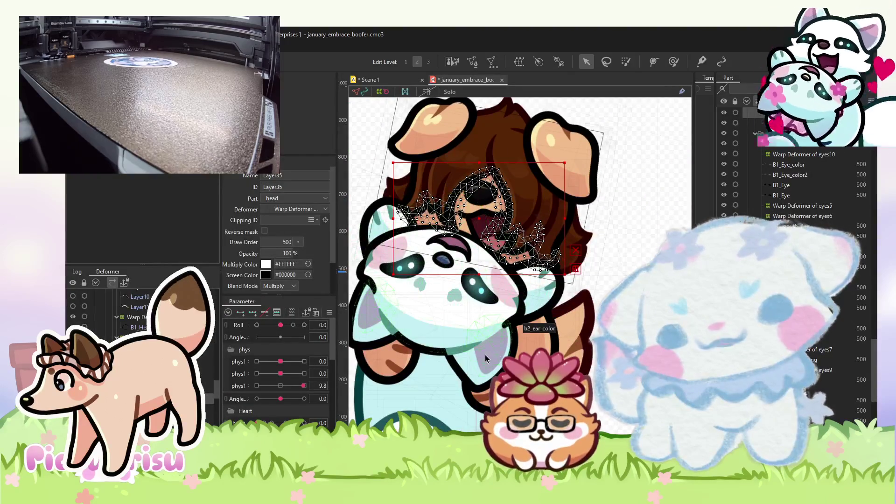
Click through the cat's face meshes to select body1's warp deformer over the eyelid.
left_click(502, 291)
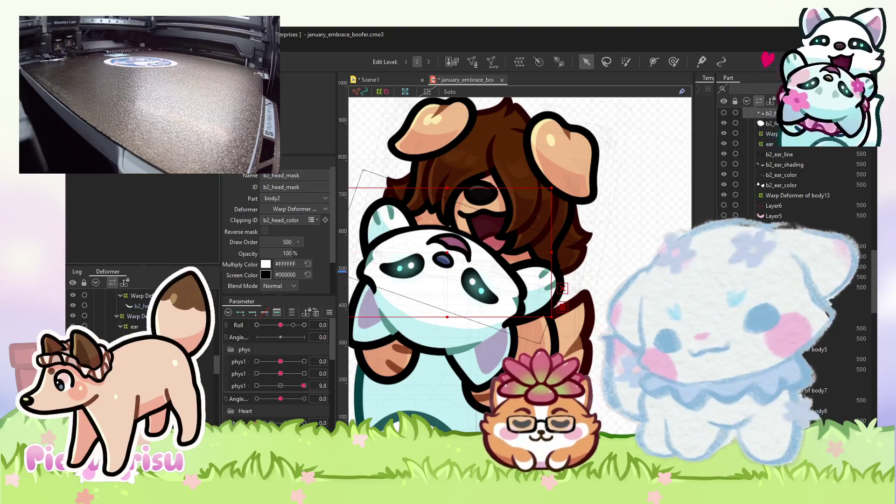
left_click(780, 175)
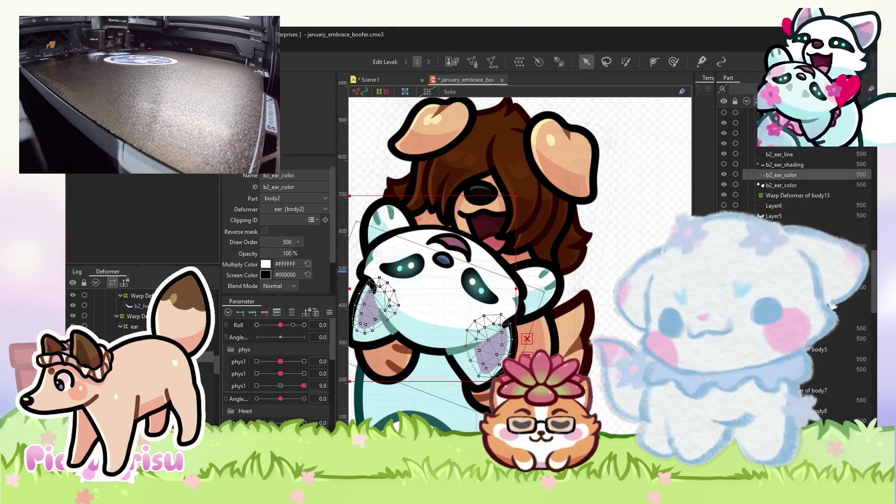
scroll(517, 236, "down", 3)
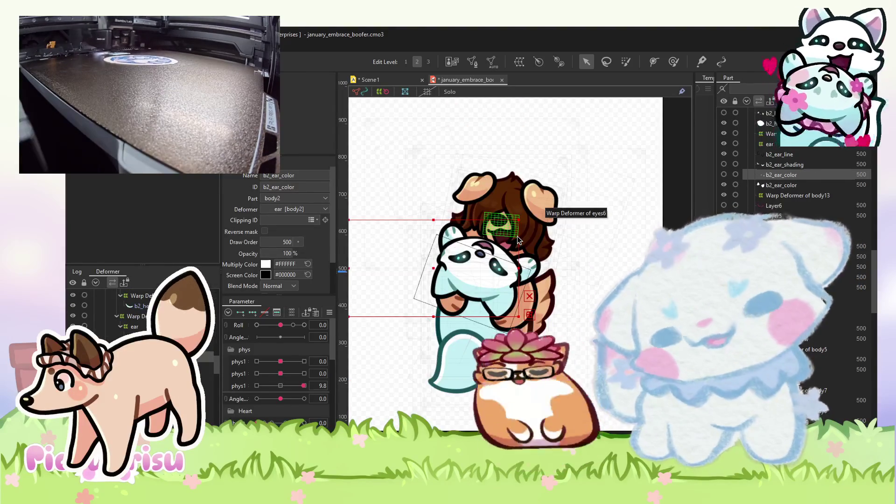
scroll(517, 239, "up", 3)
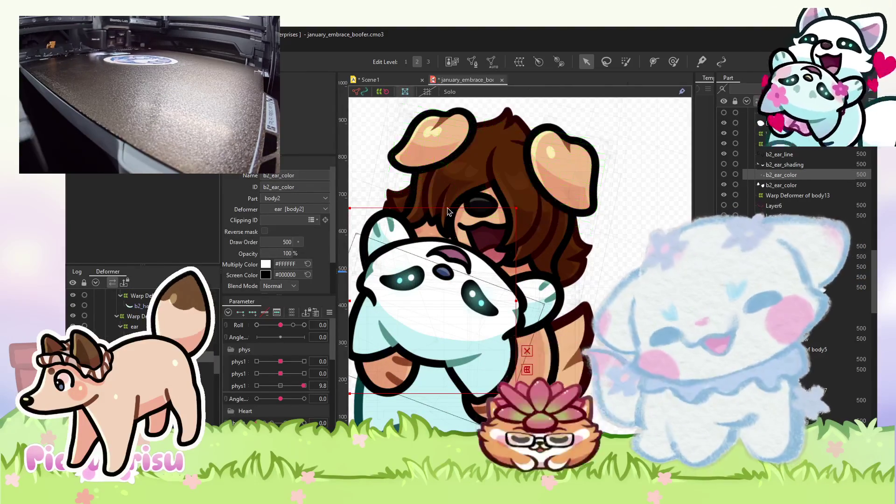
scroll(452, 264, "up", 2)
left_click(455, 240)
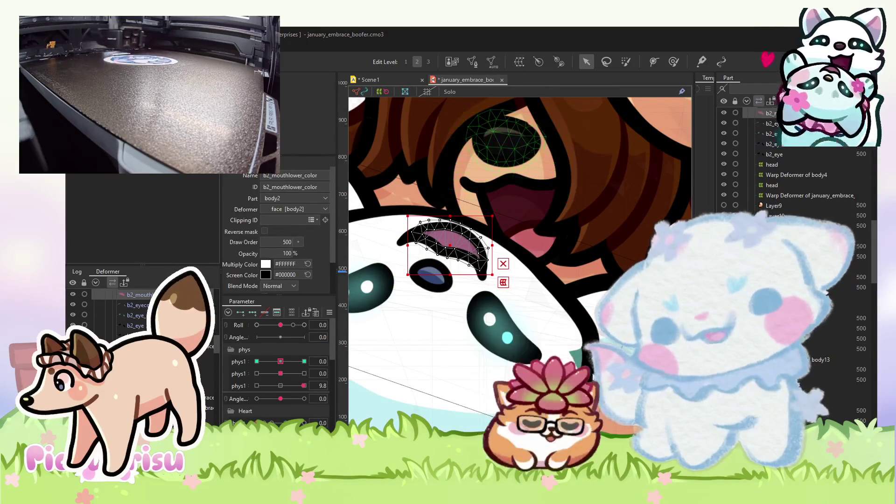
left_click(448, 236)
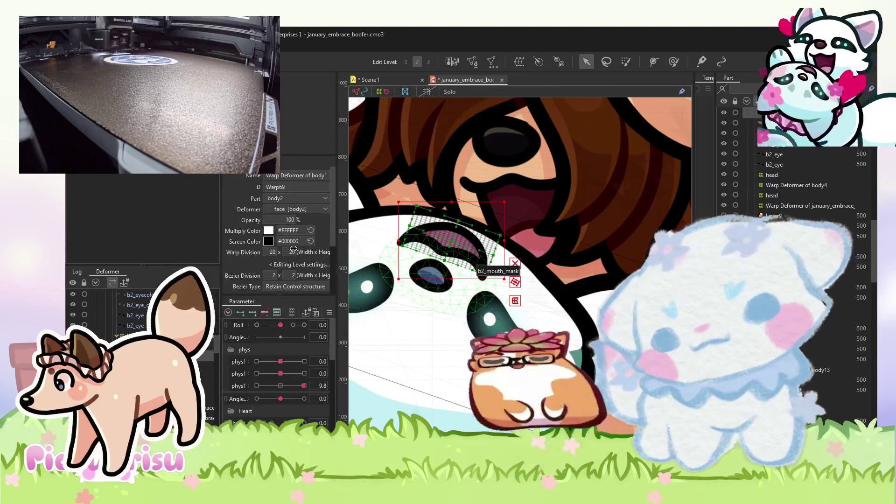
Give body1's deformer multiply colour #ACFFFE and screen colour #2C5C63.
left_click(268, 231)
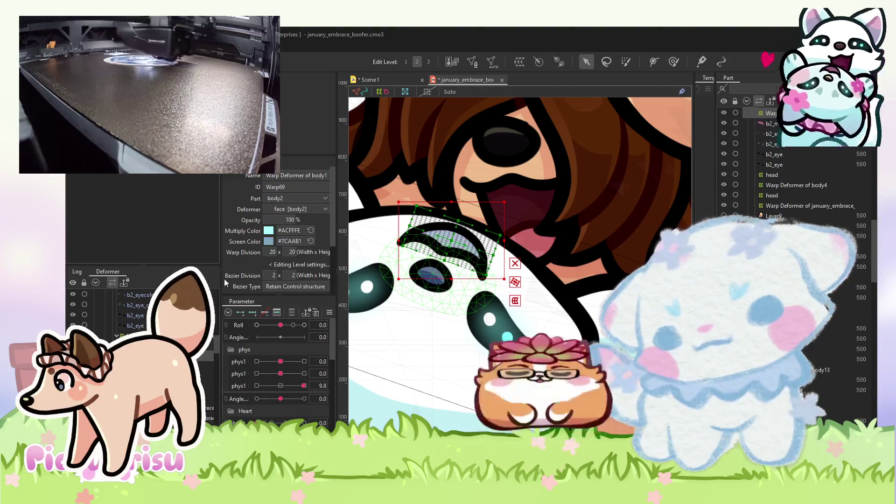
scroll(425, 302, "down", 10)
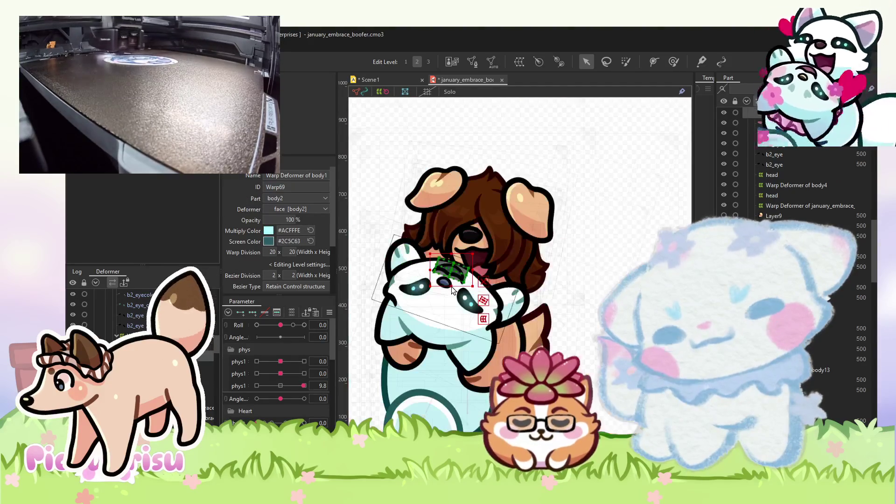
left_click(425, 302)
scroll(599, 285, "up", 3)
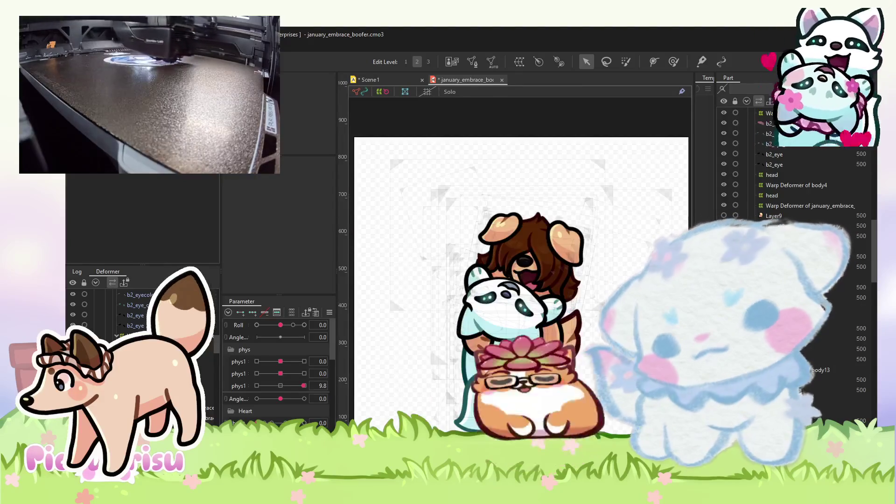
scroll(599, 285, "down", 3)
left_click(599, 285)
scroll(598, 281, "down", 3)
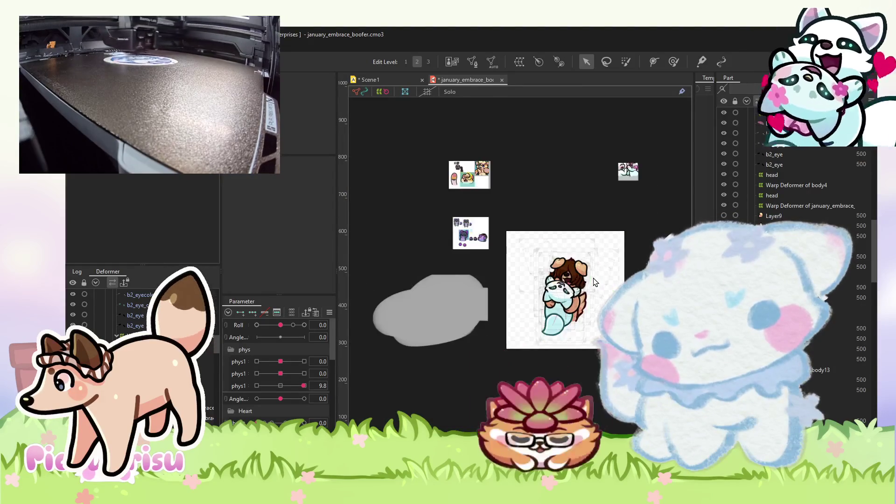
scroll(596, 282, "up", 6)
left_click(595, 281)
scroll(595, 282, "down", 2)
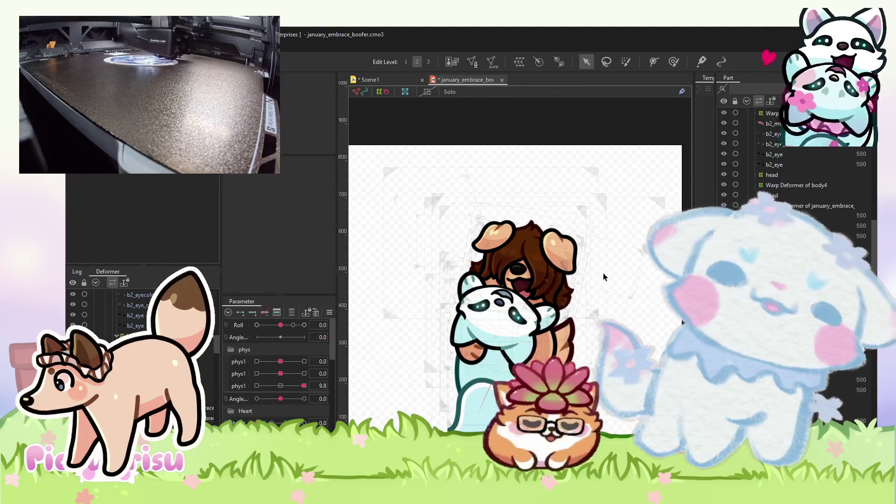
left_click(380, 79)
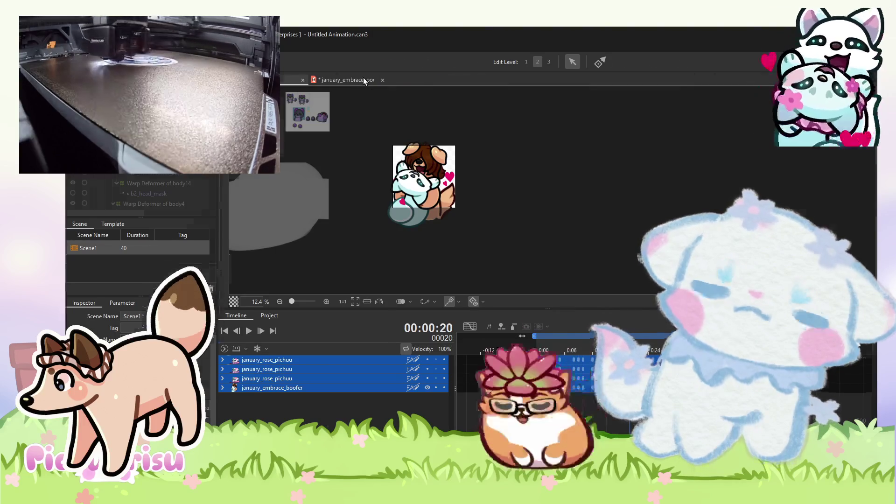
left_click(363, 78)
scroll(566, 210, "up", 2)
left_click(552, 293)
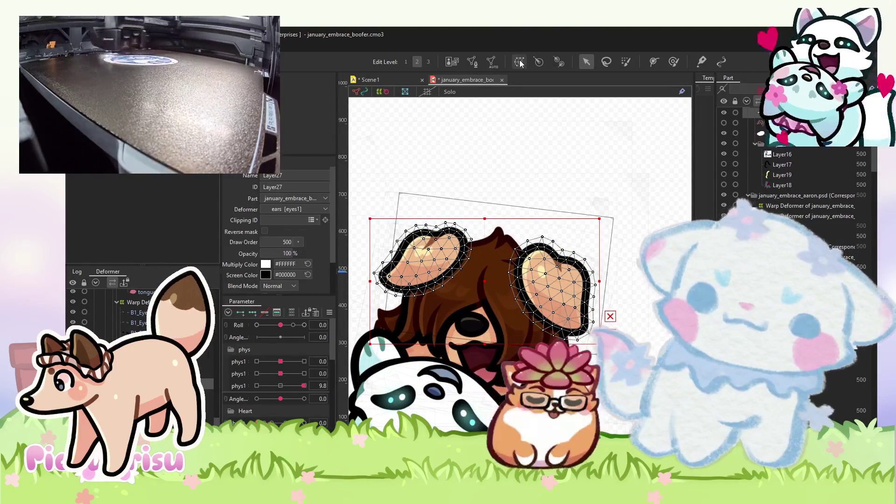
left_click(583, 321)
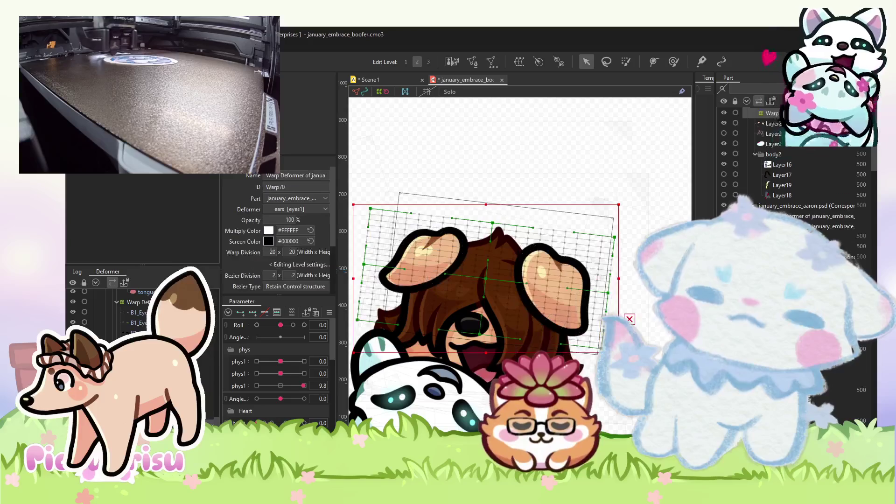
scroll(583, 321, "down", 3)
scroll(583, 321, "up", 1)
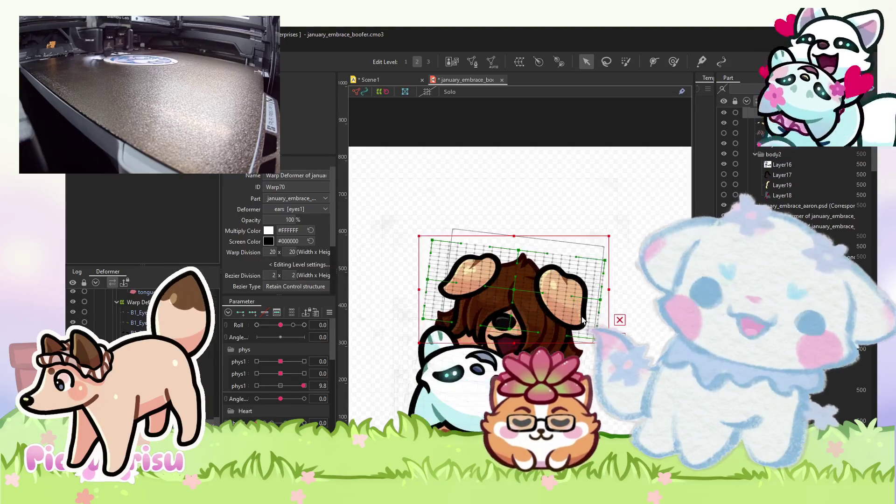